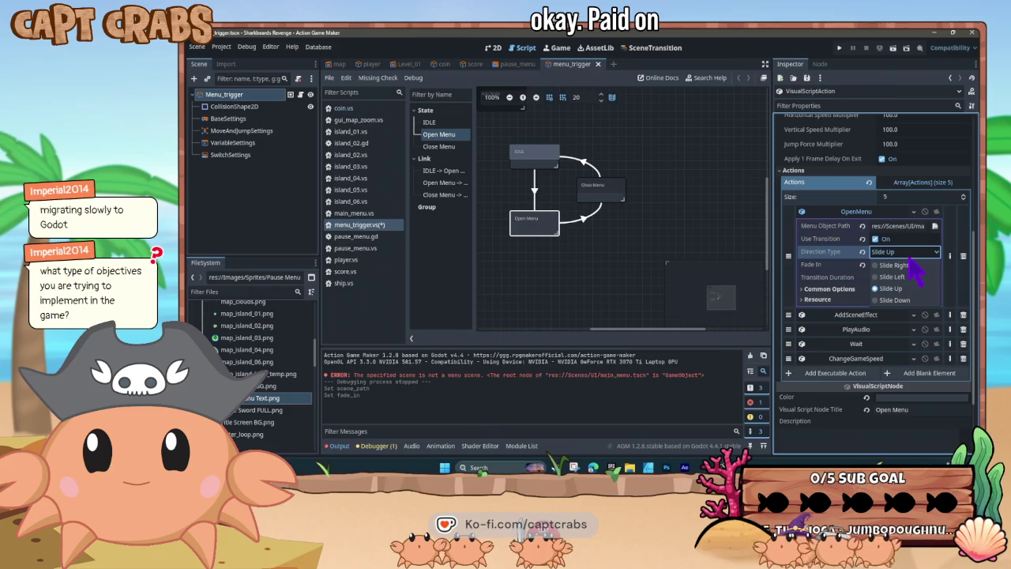
Keep OpenMenu's Slide Up direction, re-enable Use Transition, and expand Common Options and Resource
left_click(909, 258)
left_click(875, 239)
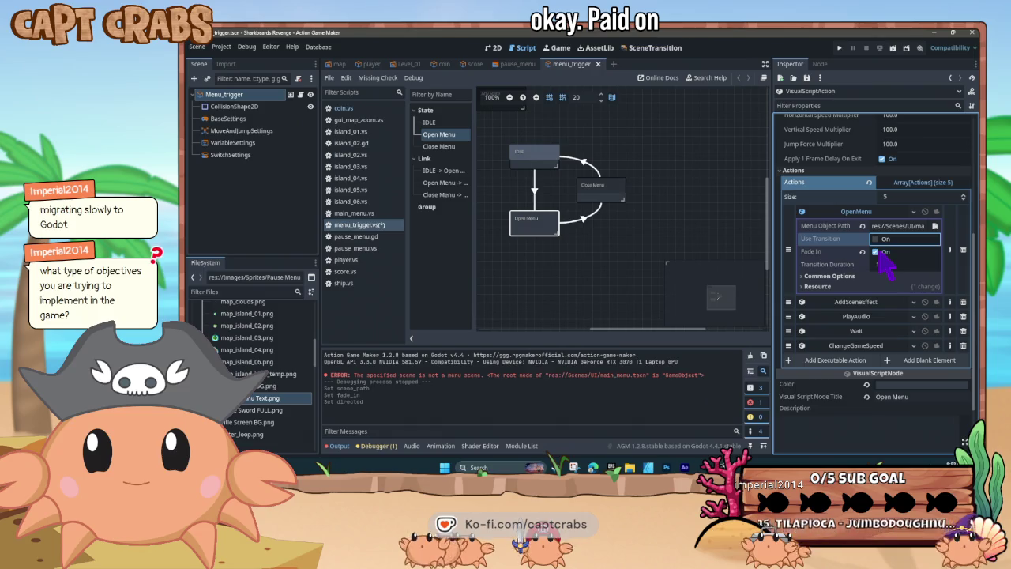
left_click(877, 239)
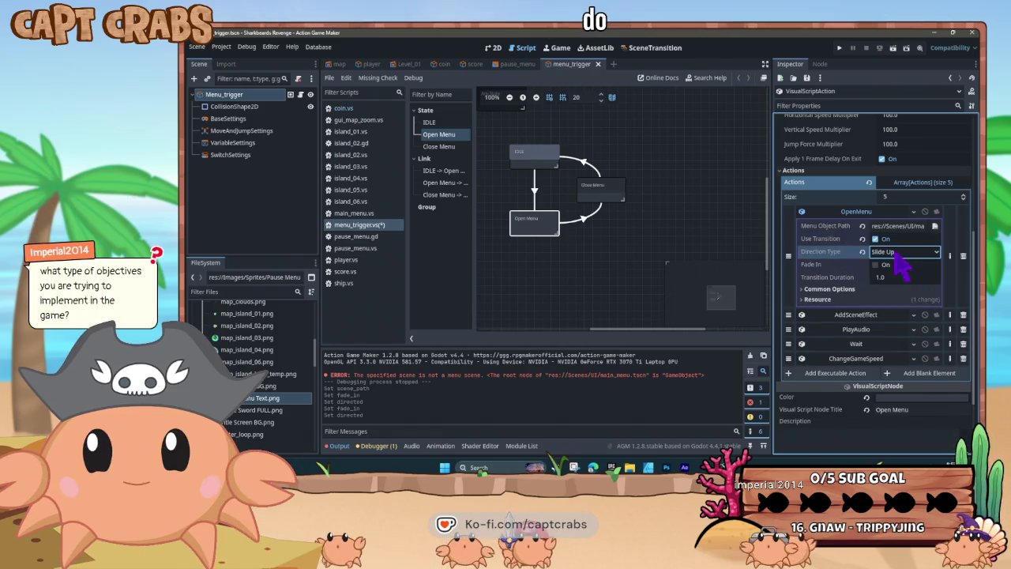
left_click(807, 289)
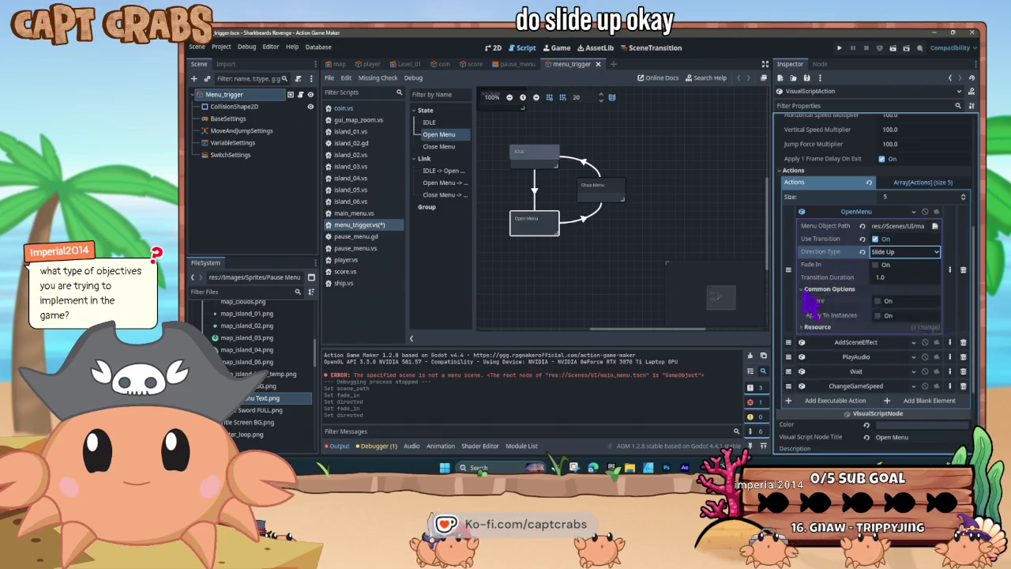
left_click(800, 327)
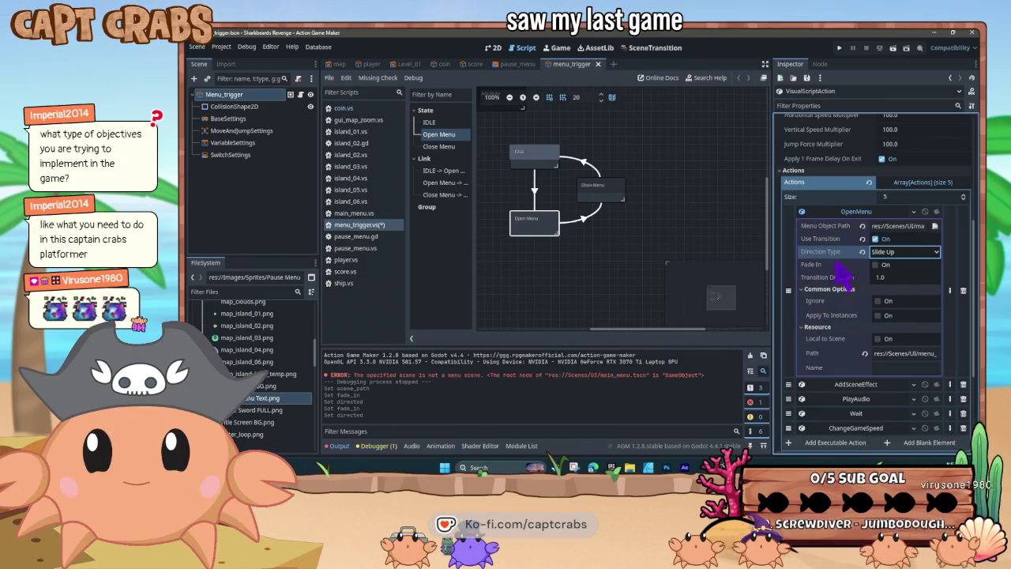
Collapse the OpenMenu action, deselect the Open Menu state, and run the game with F5
left_click(853, 212)
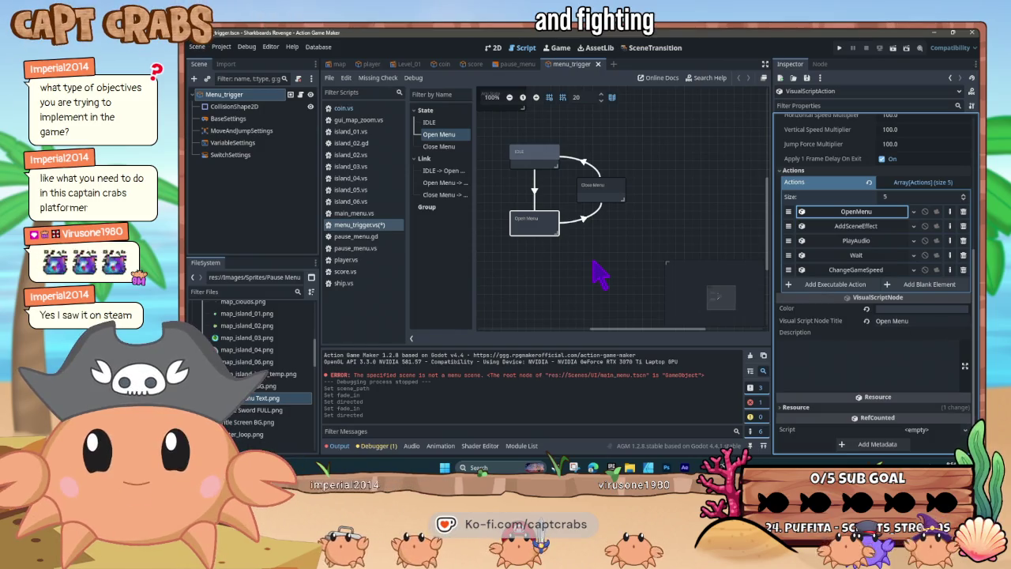
left_click(553, 259)
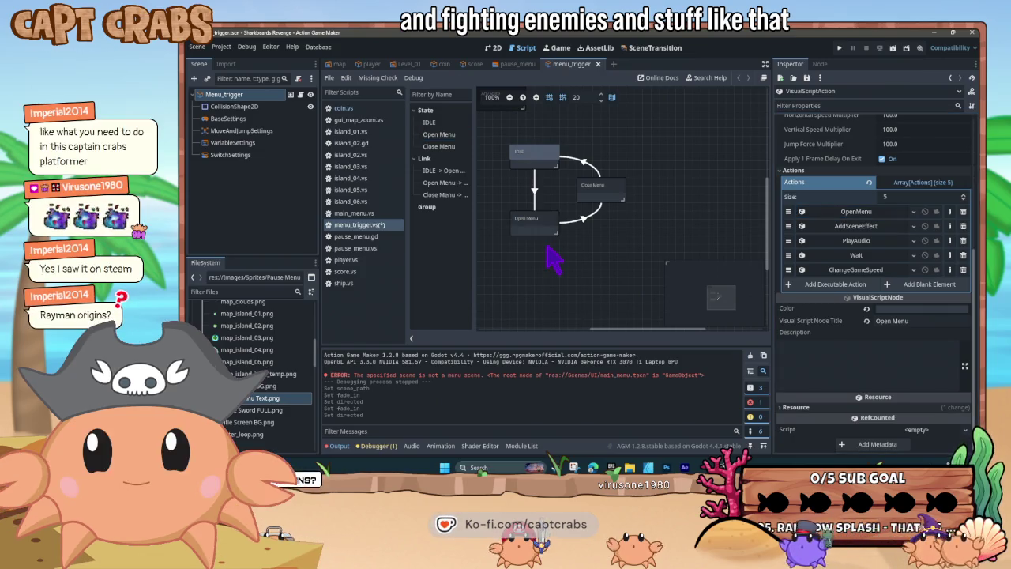
right_click(552, 256)
key("F5")
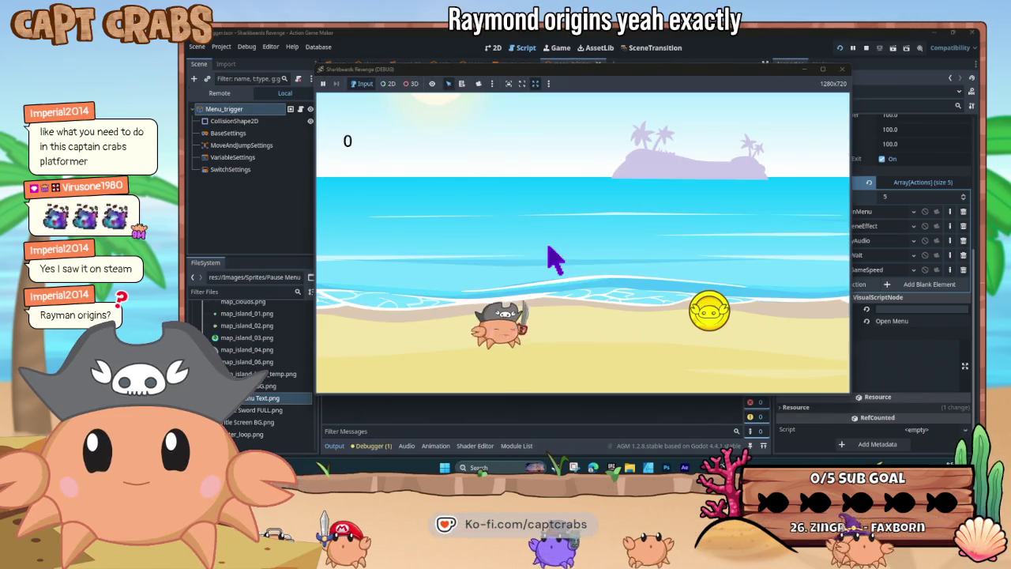
Test the pause menu with Escape, close the game window, and expand the OpenMenu action
key("Escape")
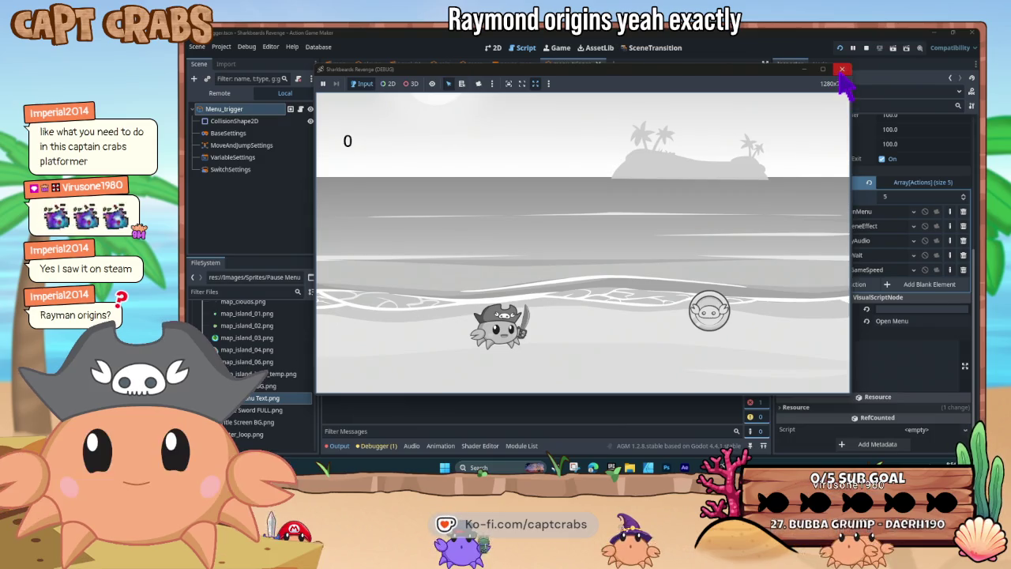
left_click(842, 69)
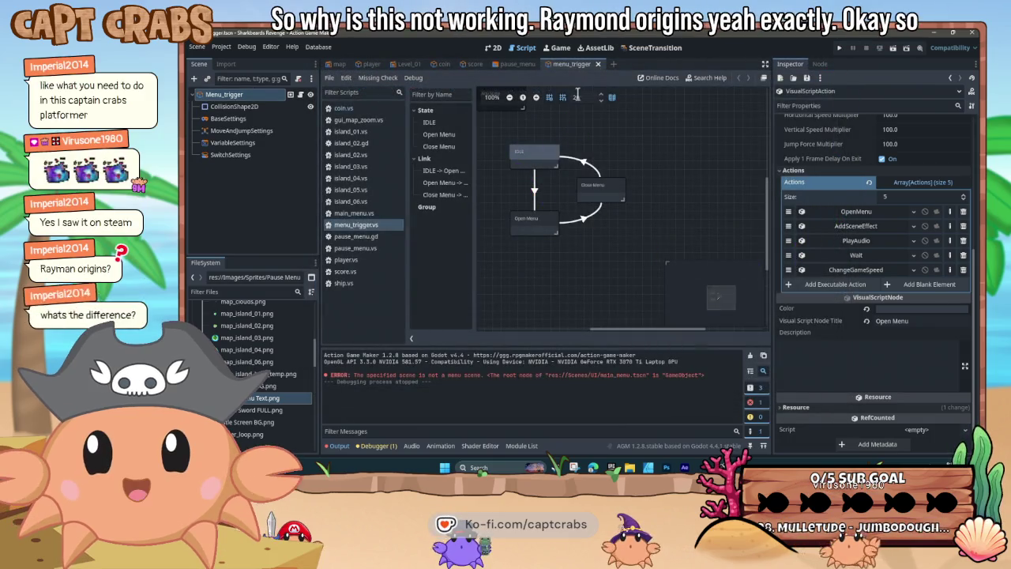
left_click(863, 213)
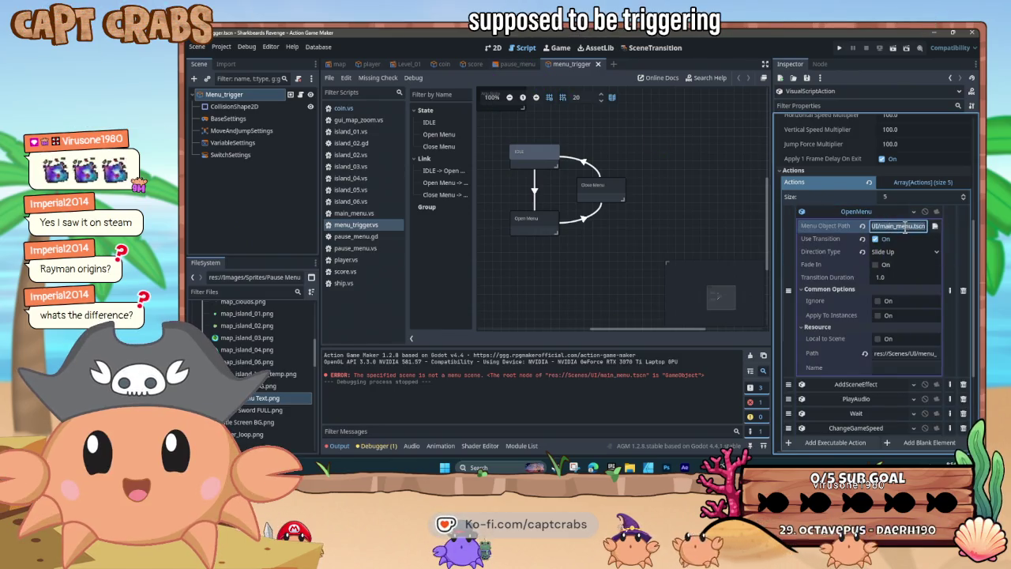
Point Menu Object Path to pause_menu.tscn, then test-run the game and stop it with F8
left_click(935, 226)
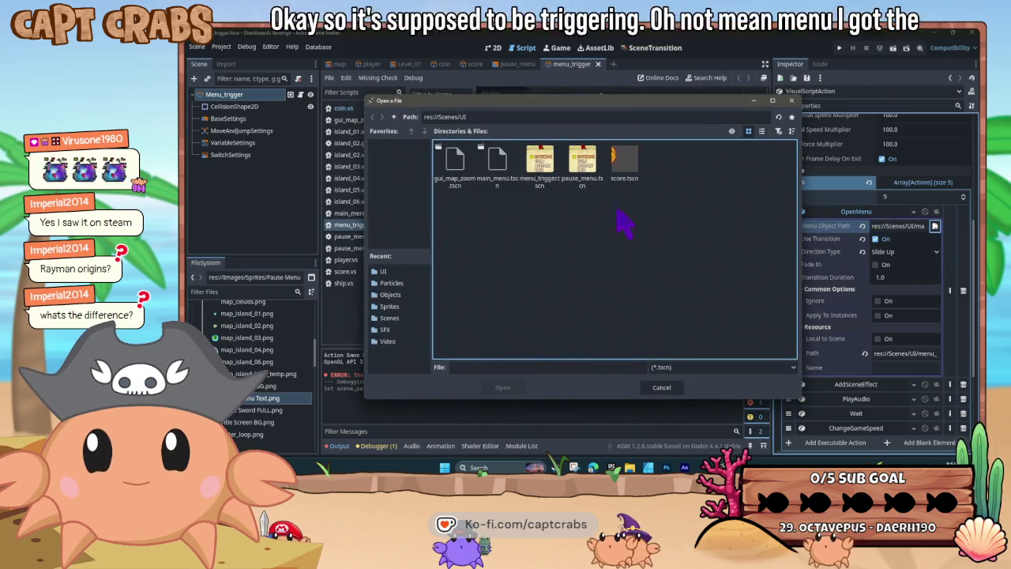
double_click(582, 165)
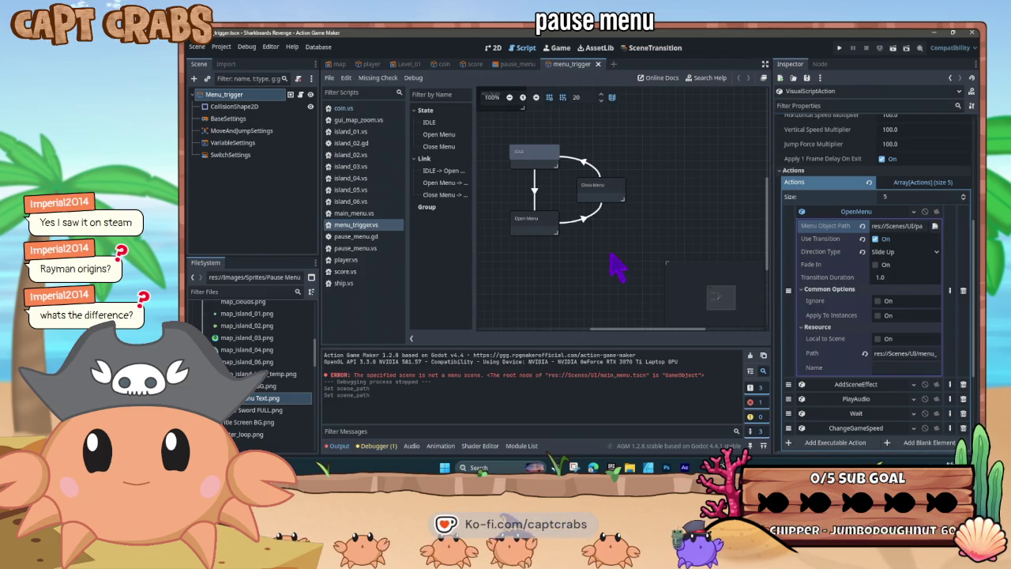
key("F5")
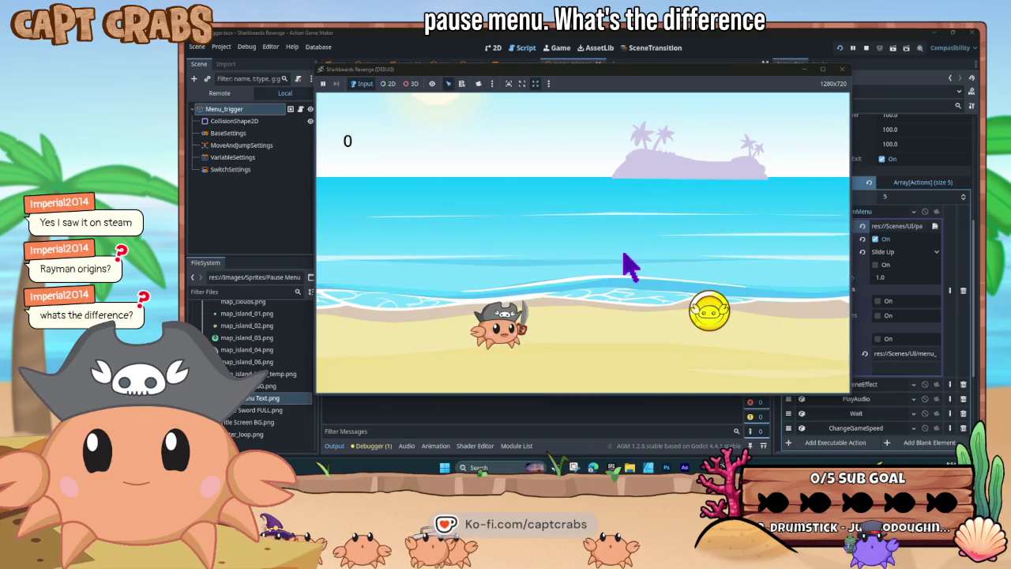
key("F8")
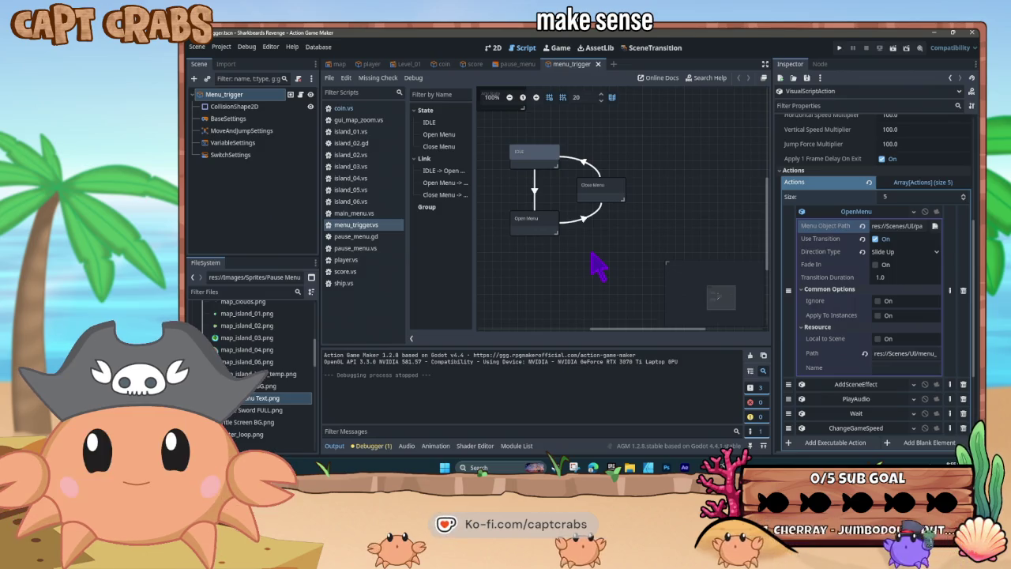
Collapse OpenMenu, save with Ctrl+S, and stop the resulting test run
left_click(846, 215)
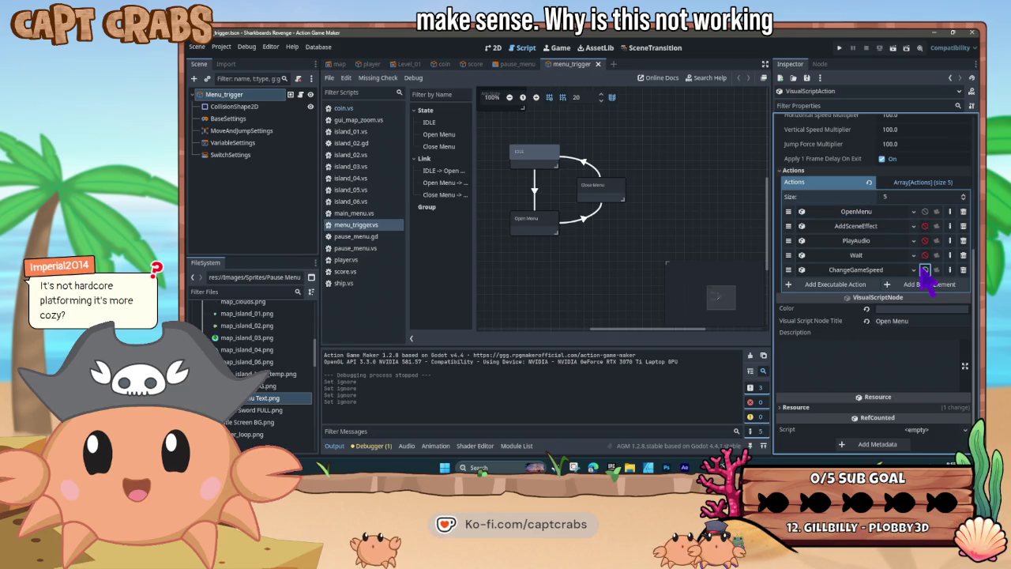
key("ctrl+s")
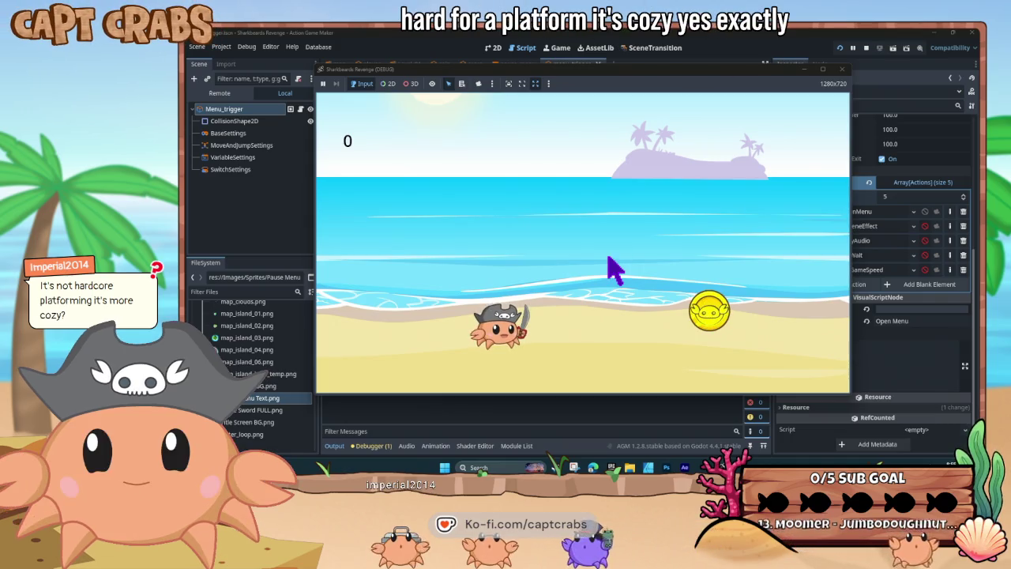
key("F8")
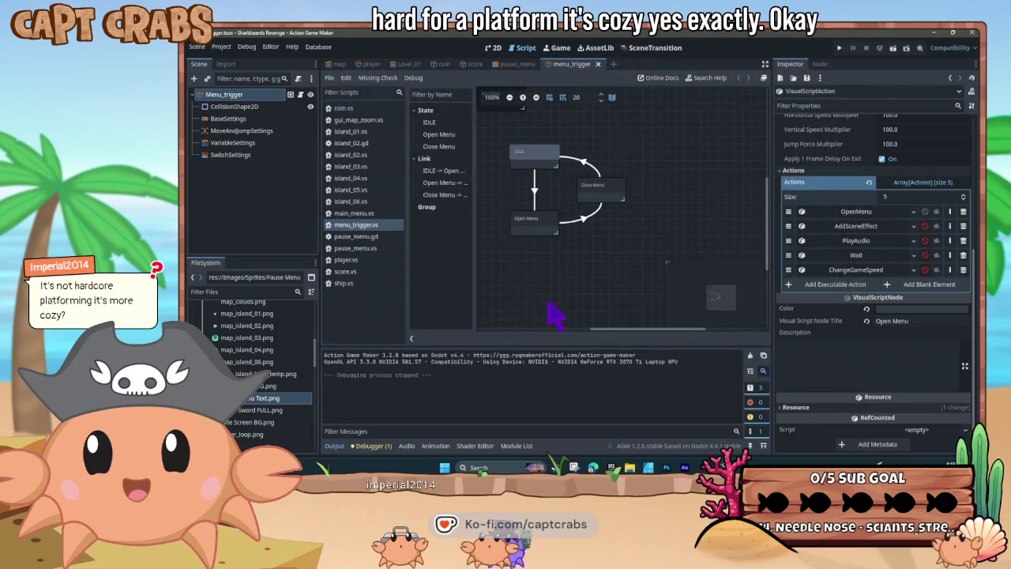
Turn OpenMenu's Use Transition off and Fade In on, then test-run the game
left_click(852, 212)
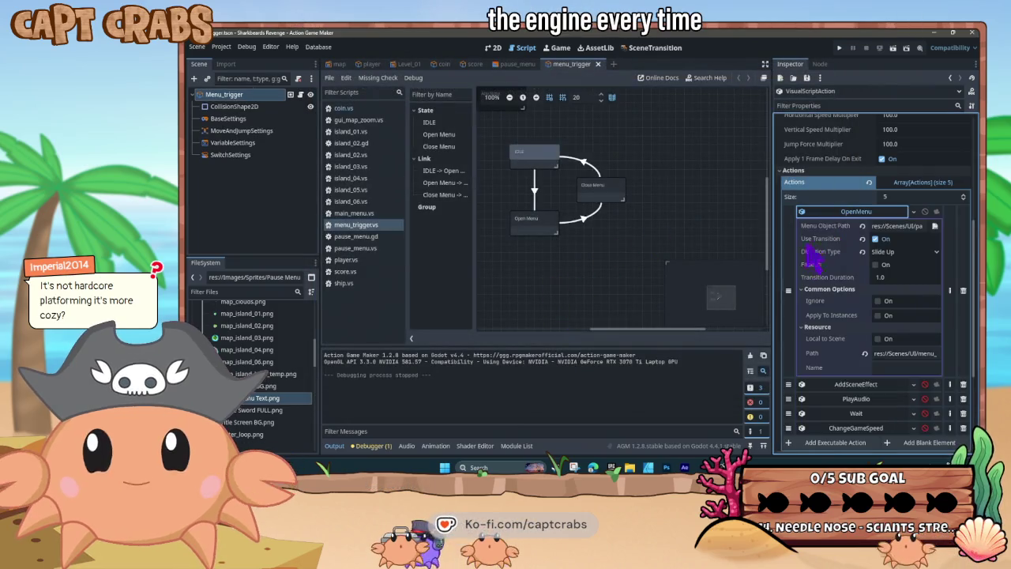
left_click(874, 238)
left_click(874, 251)
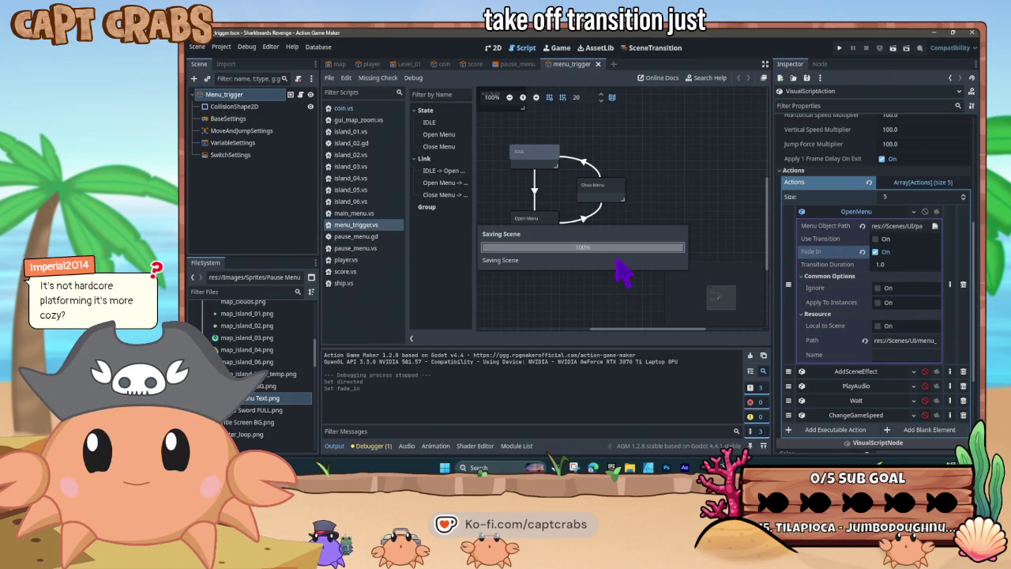
key("F5")
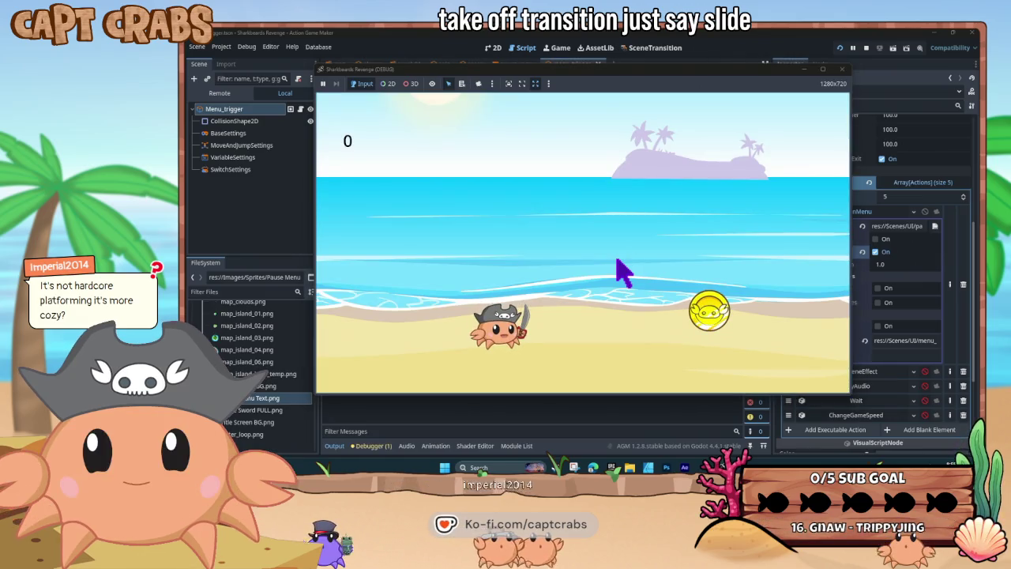
key("F8")
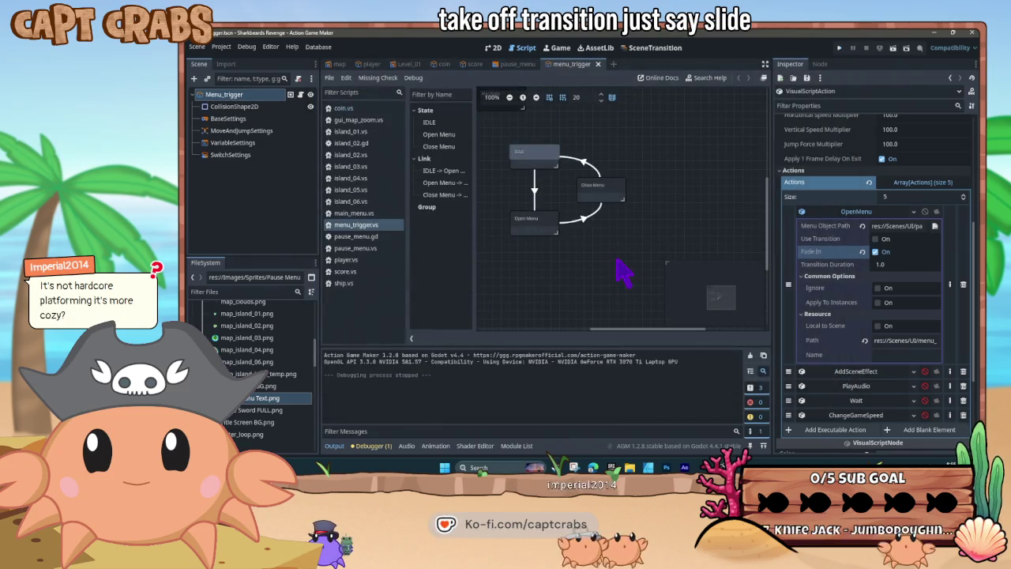
Tick Ignore on the OpenMenu action and test-run the game again
left_click(877, 288)
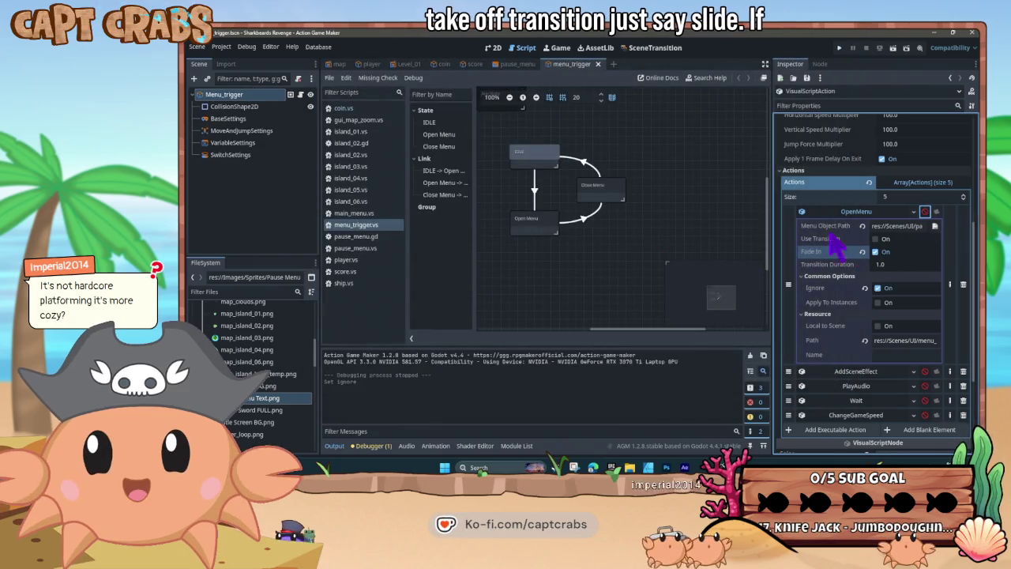
right_click(613, 253)
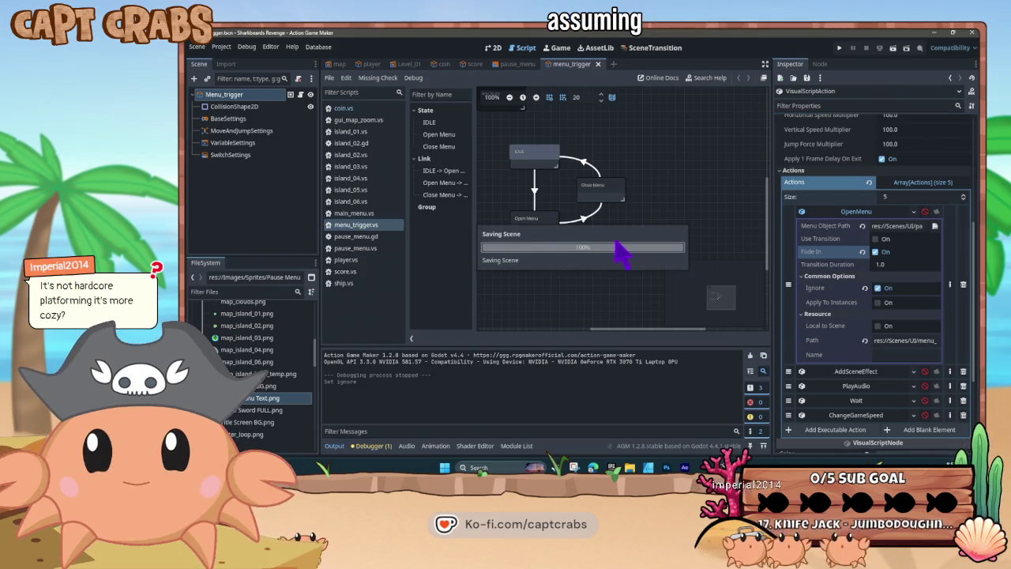
key("F5")
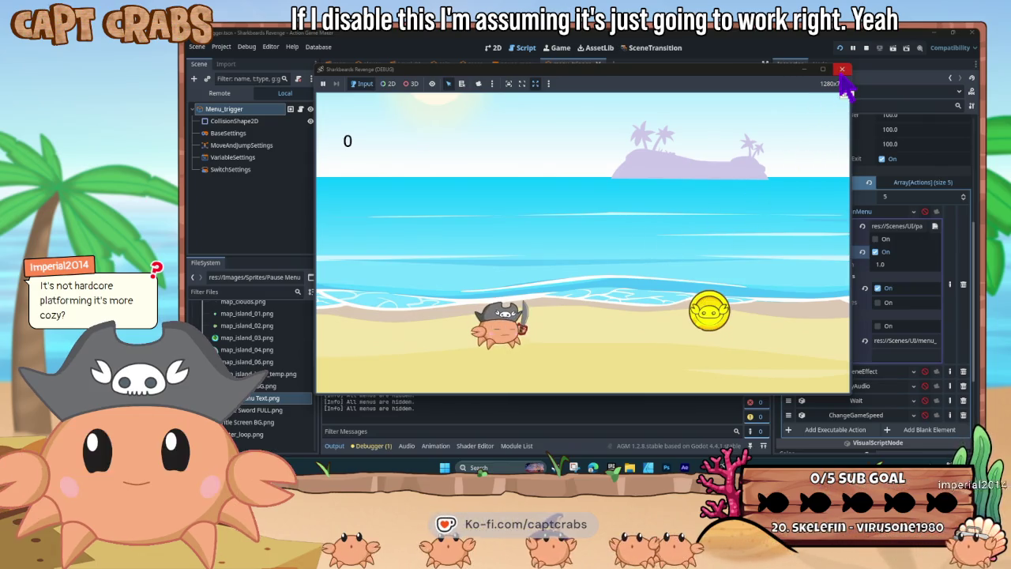
left_click(842, 70)
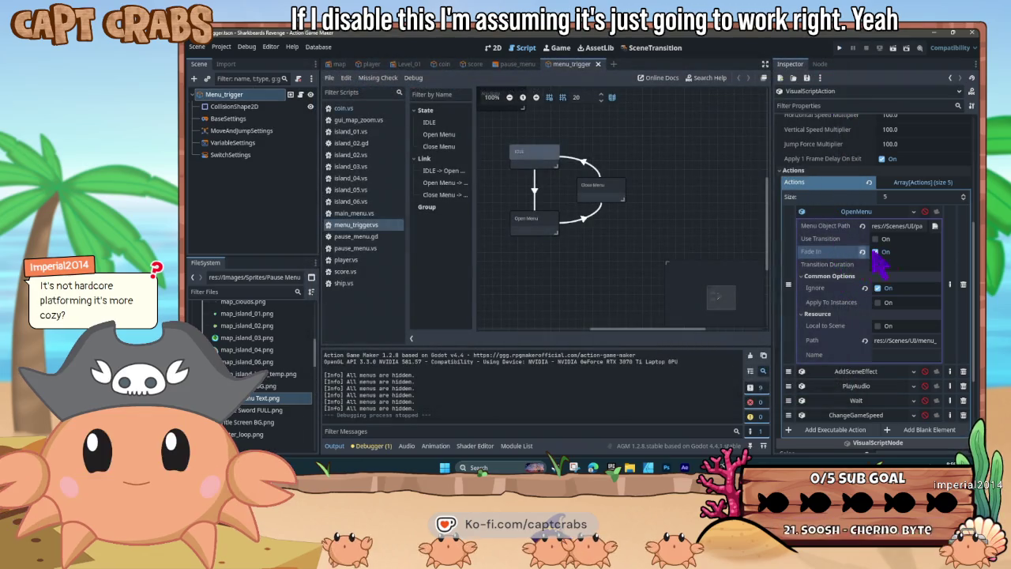
Untick Ignore on OpenMenu and reset its menu path to pause_menu.tscn
left_click(925, 211)
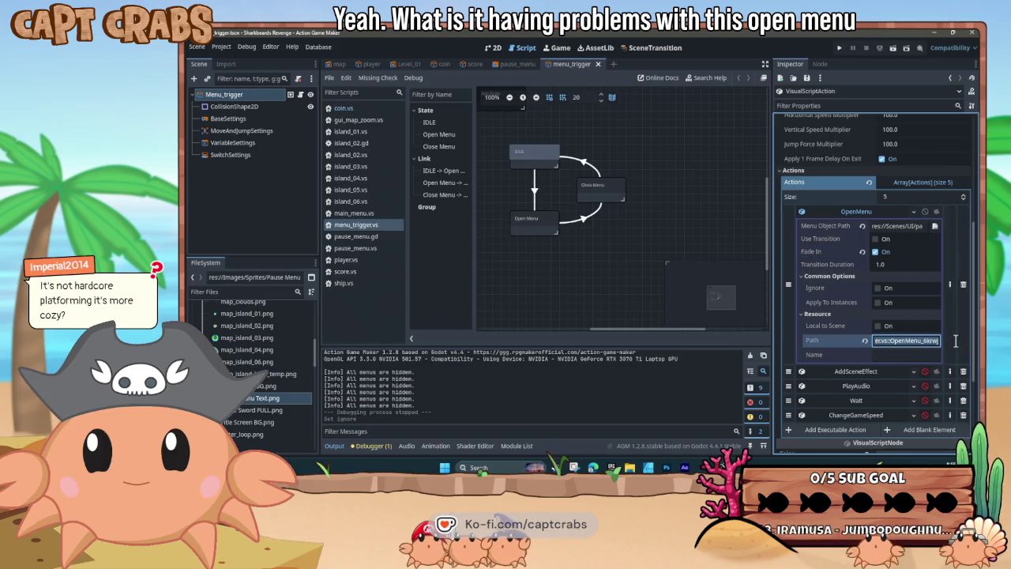
left_click(917, 341)
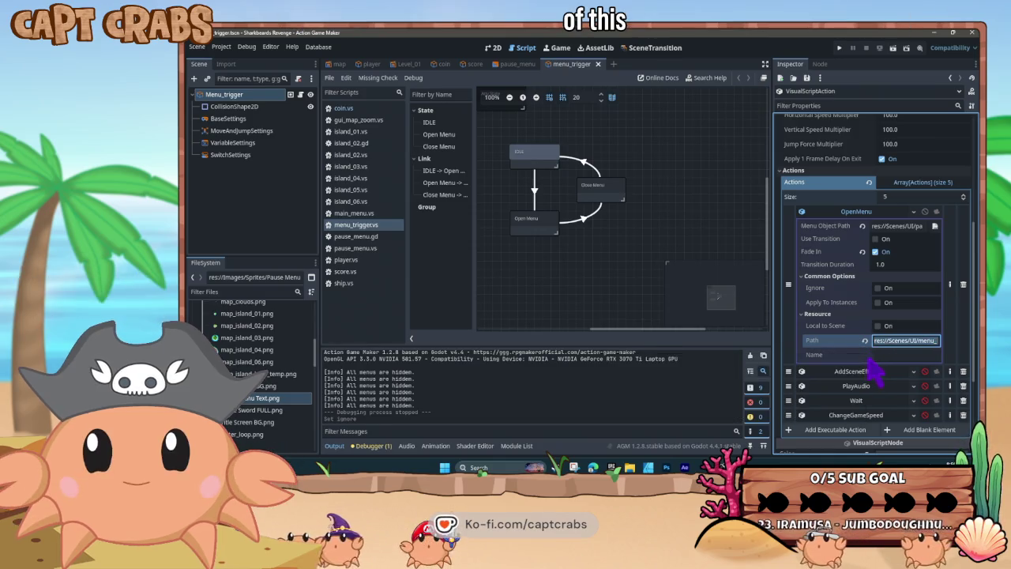
key("BackSpace")
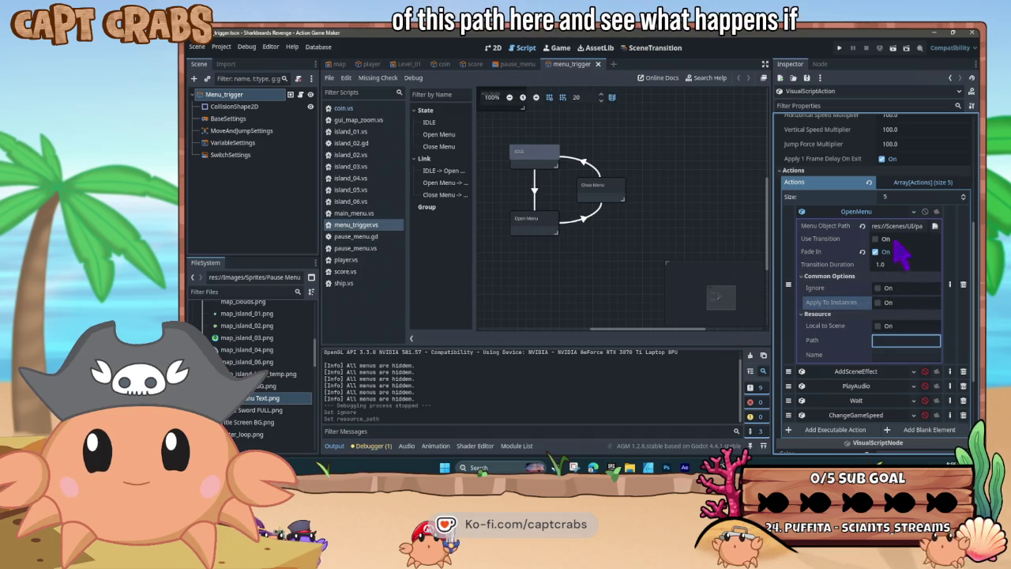
left_click(934, 226)
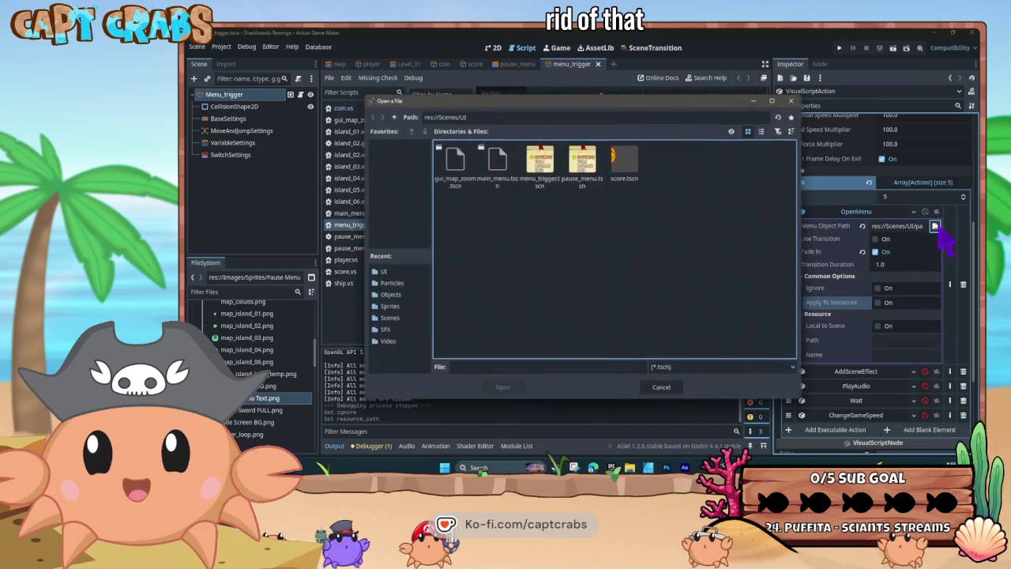
double_click(585, 165)
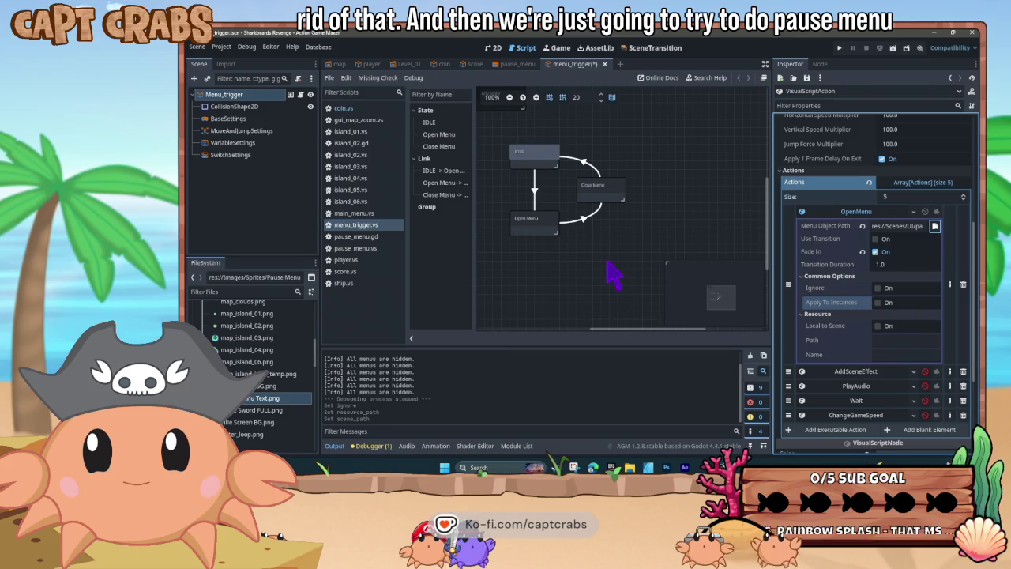
Test-run the game, close it, and delete the OpenMenu action from the state
key("F5")
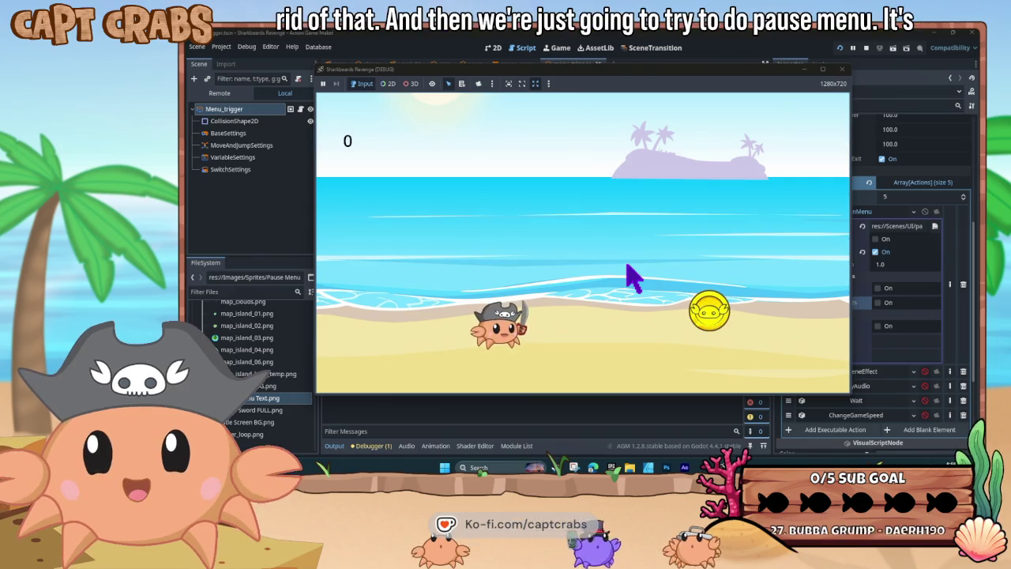
left_click(842, 70)
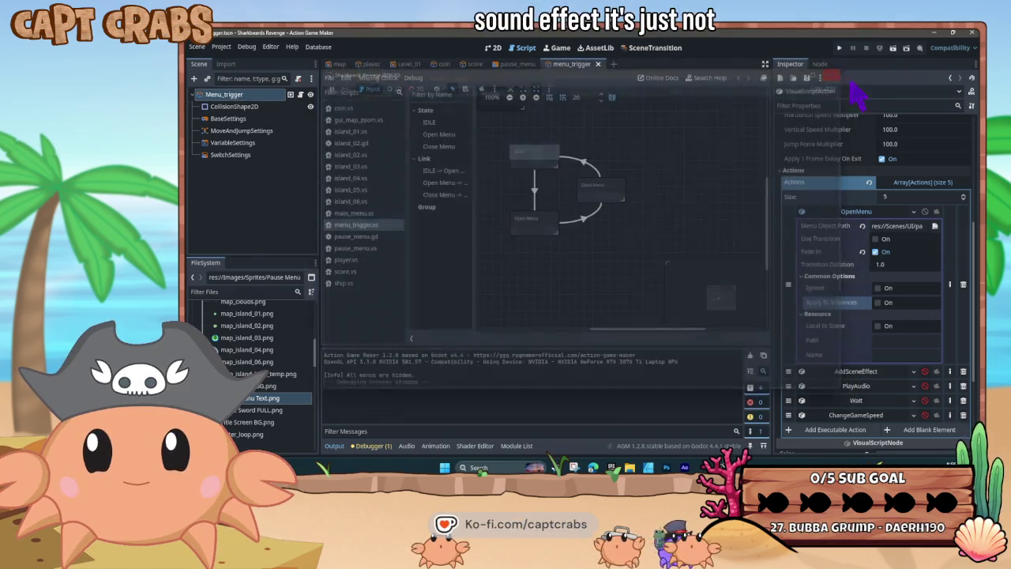
left_click(963, 283)
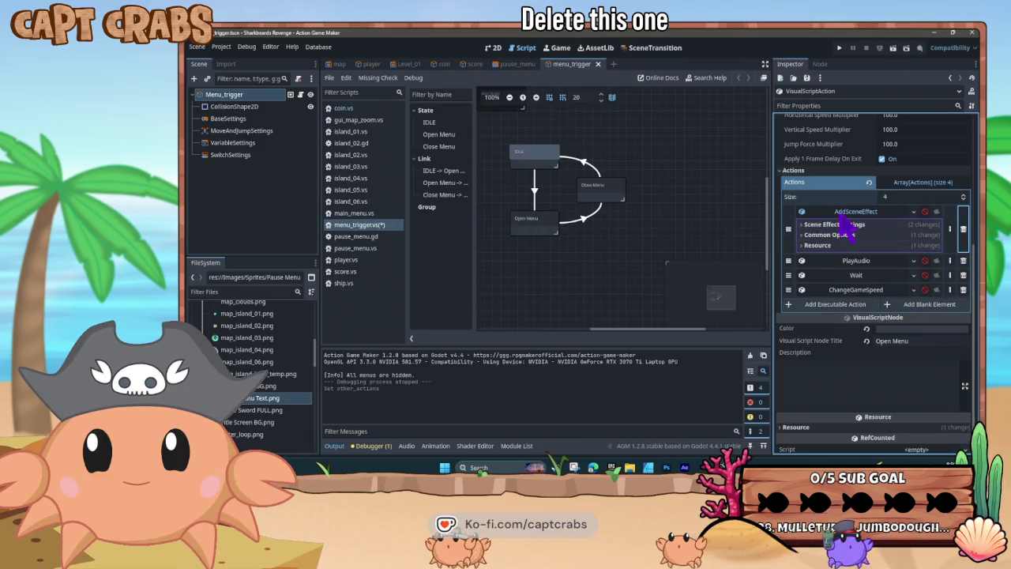
Add a new OpenMenu executable action by filtering the action list for 'menu'
left_click(839, 214)
left_click(801, 286)
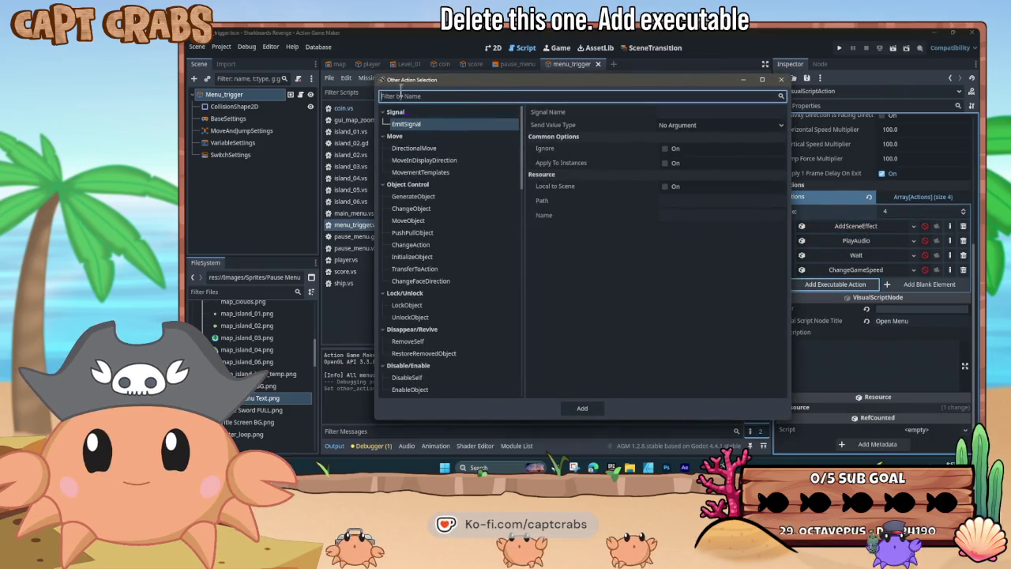
type("menu")
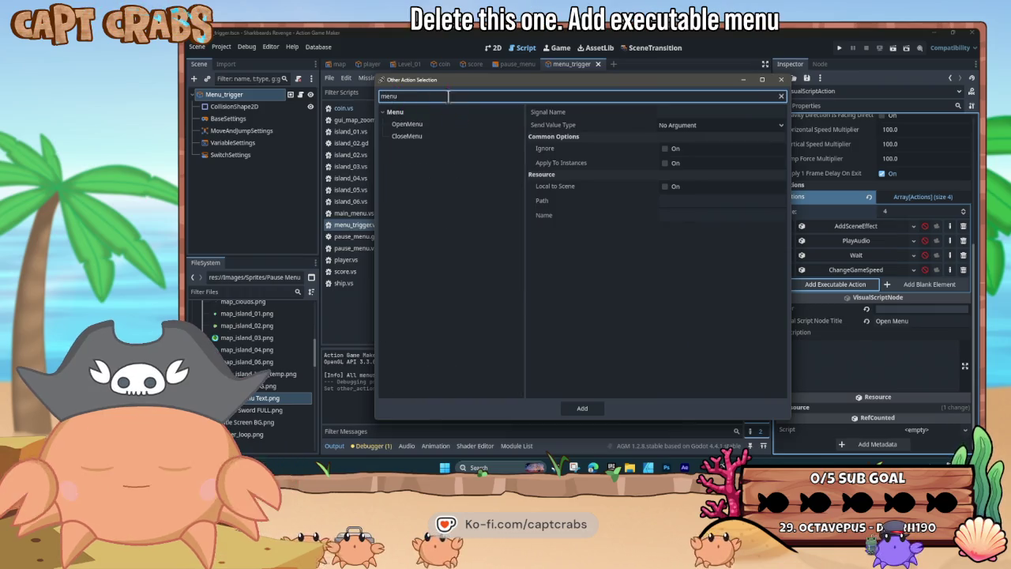
left_click(442, 124)
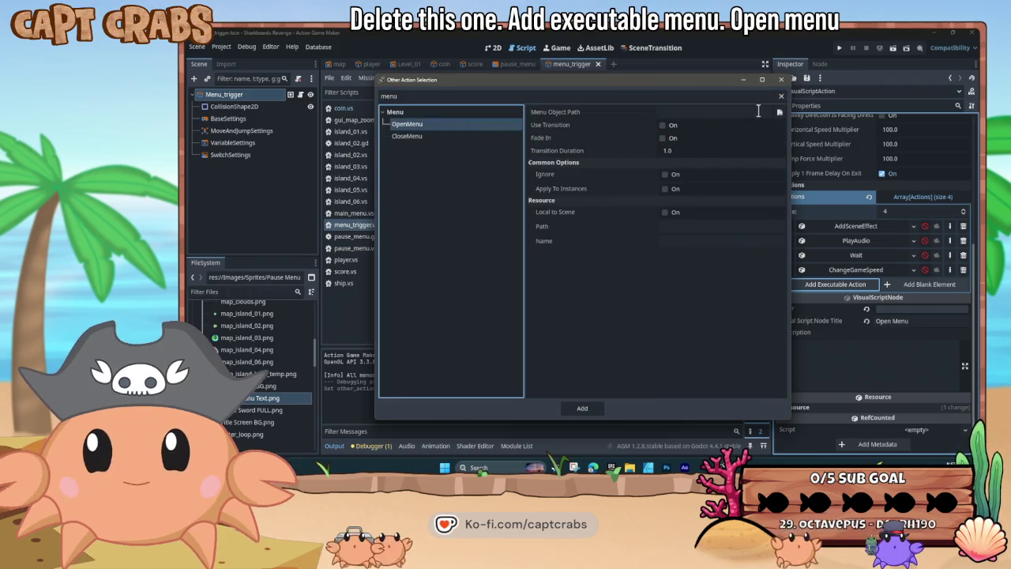
Target Scenes/UI/pause_menu.tscn with Fade In on, add it, move it first, and save
left_click(780, 112)
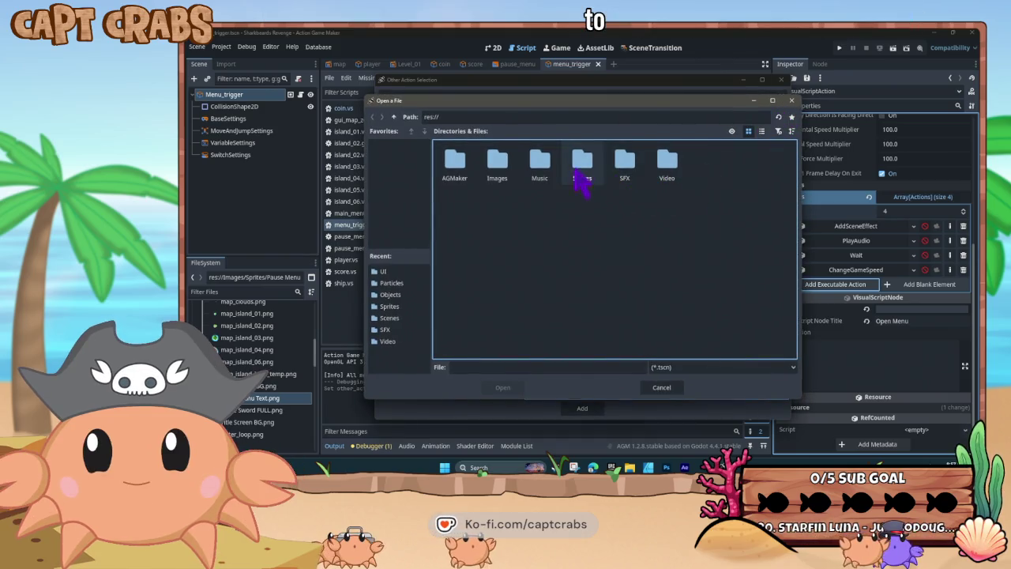
double_click(582, 162)
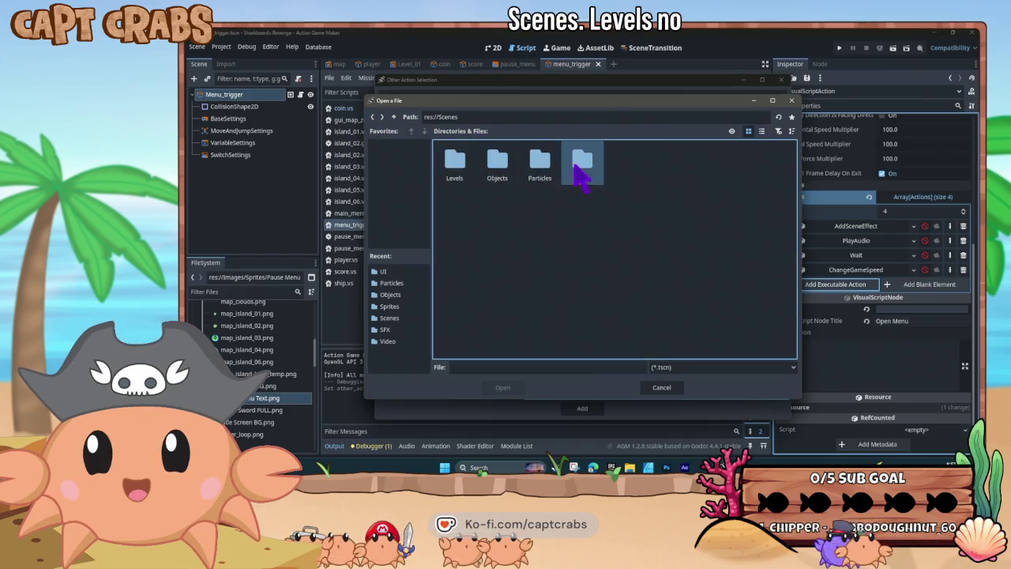
double_click(582, 167)
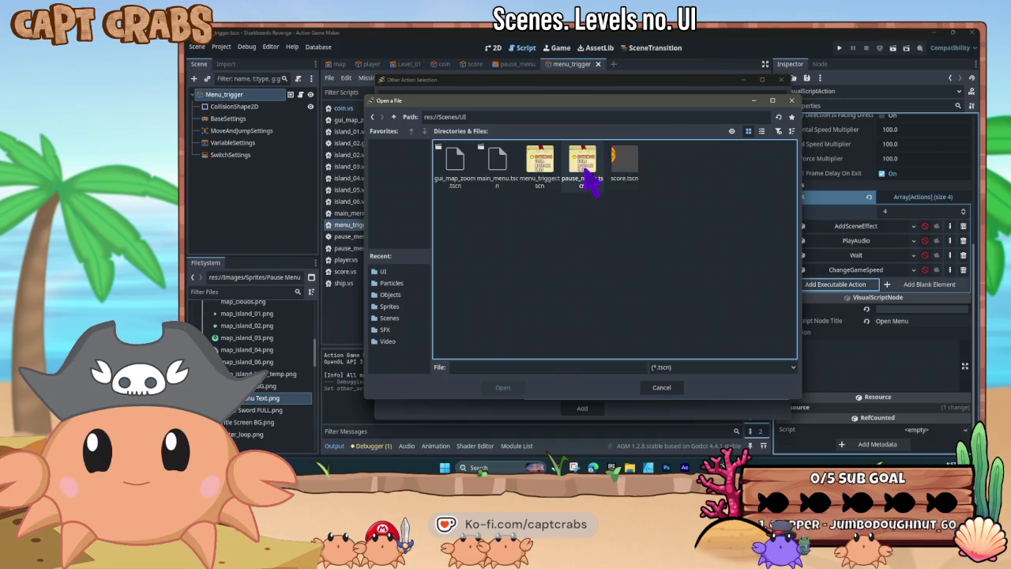
double_click(588, 176)
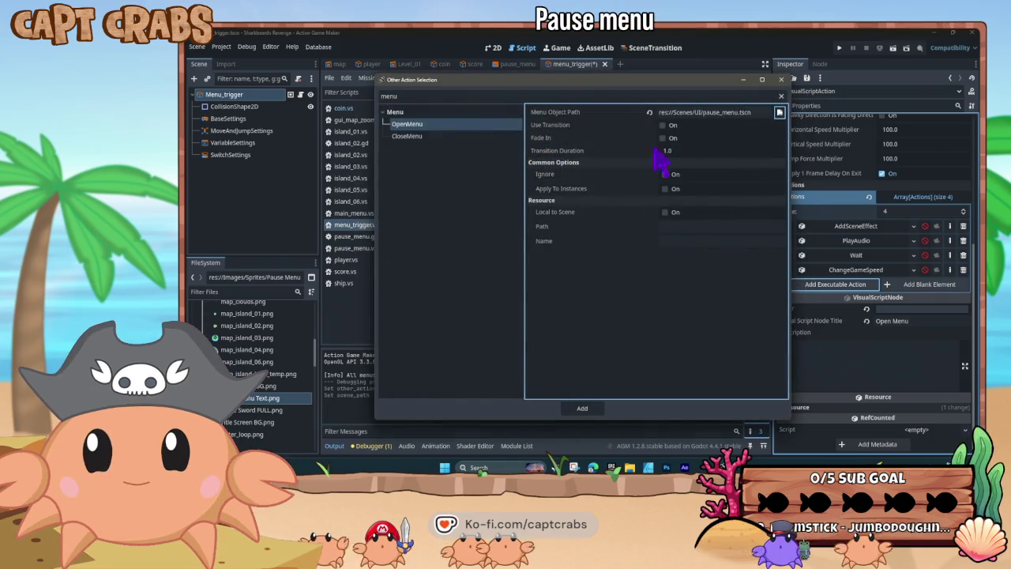
left_click(662, 139)
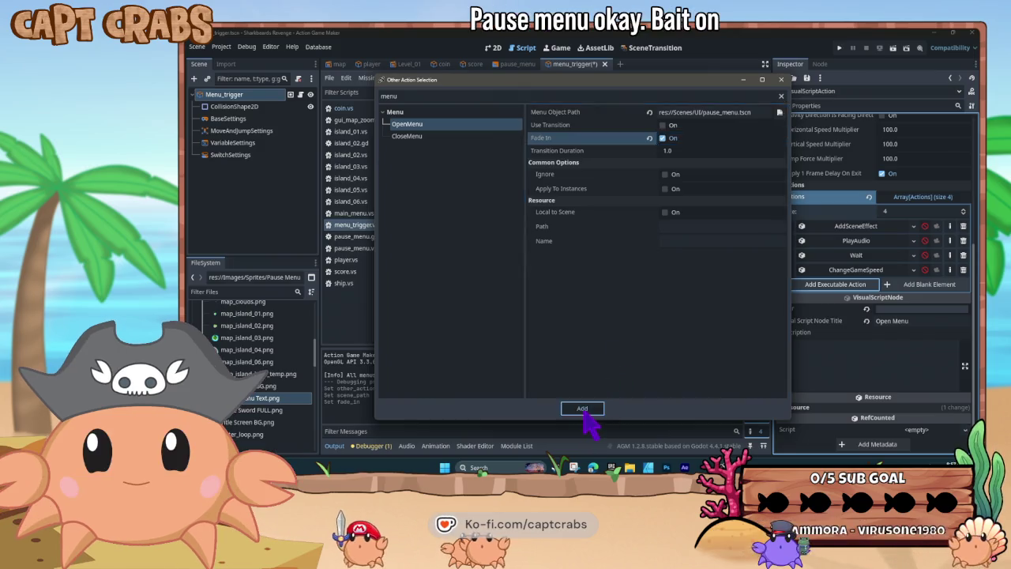
left_click(582, 408)
left_click_drag(787, 283, 787, 225)
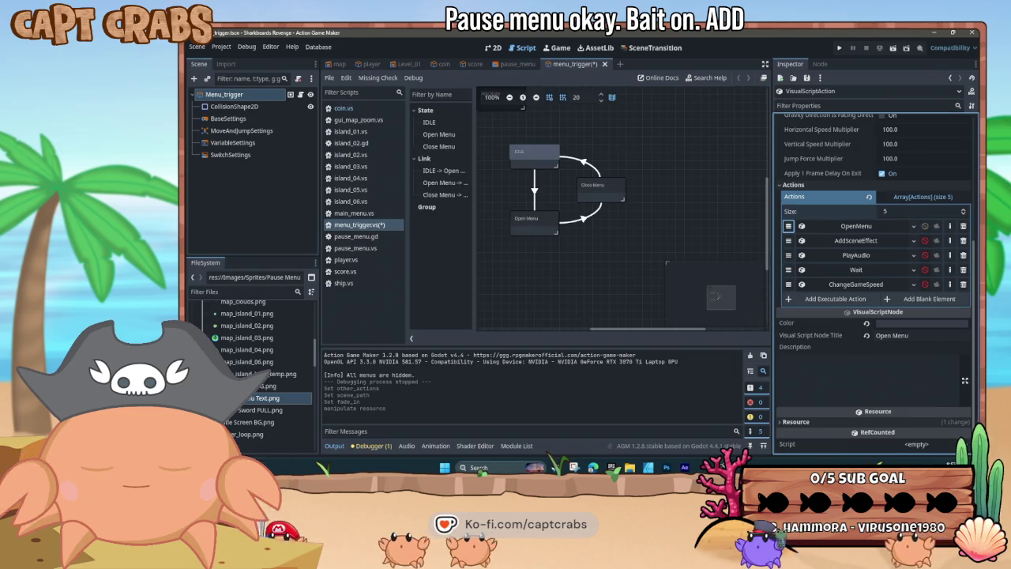
key("ctrl+s")
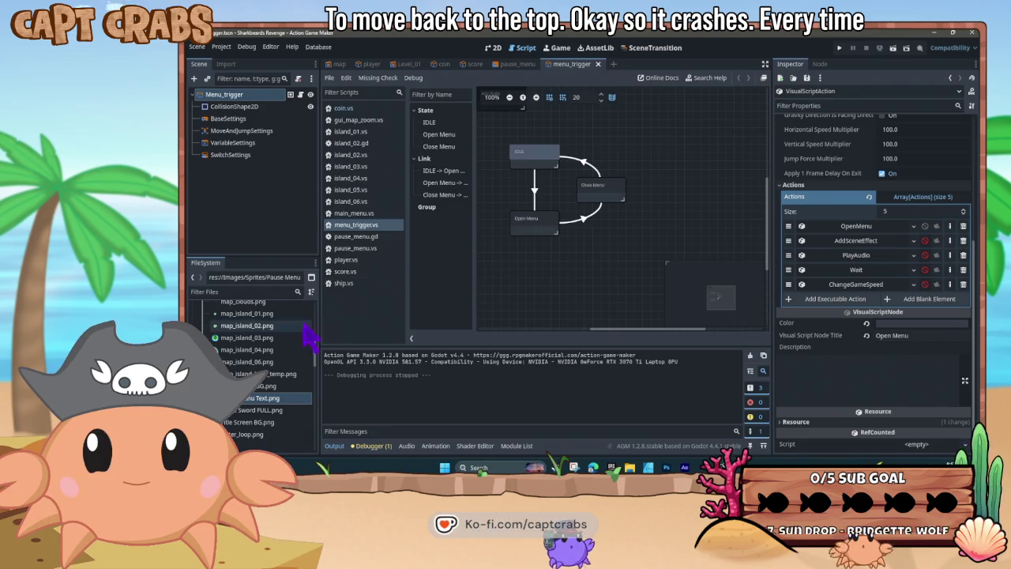
Switch to the pause_menu scene tab
left_click(521, 65)
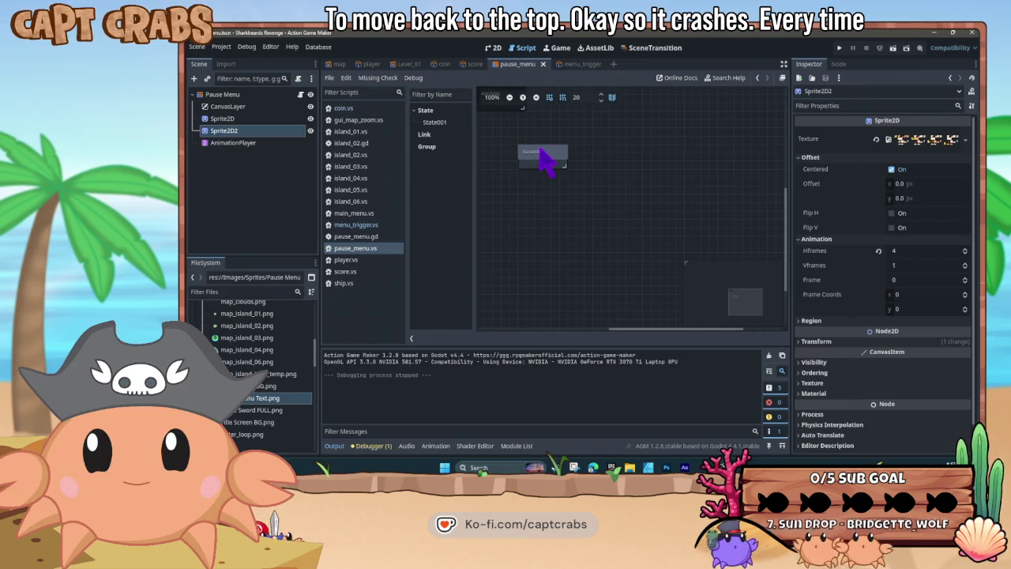
Make State001 unaffected by gravity, view the scroll sprite in 2D, and run the game
left_click(542, 152)
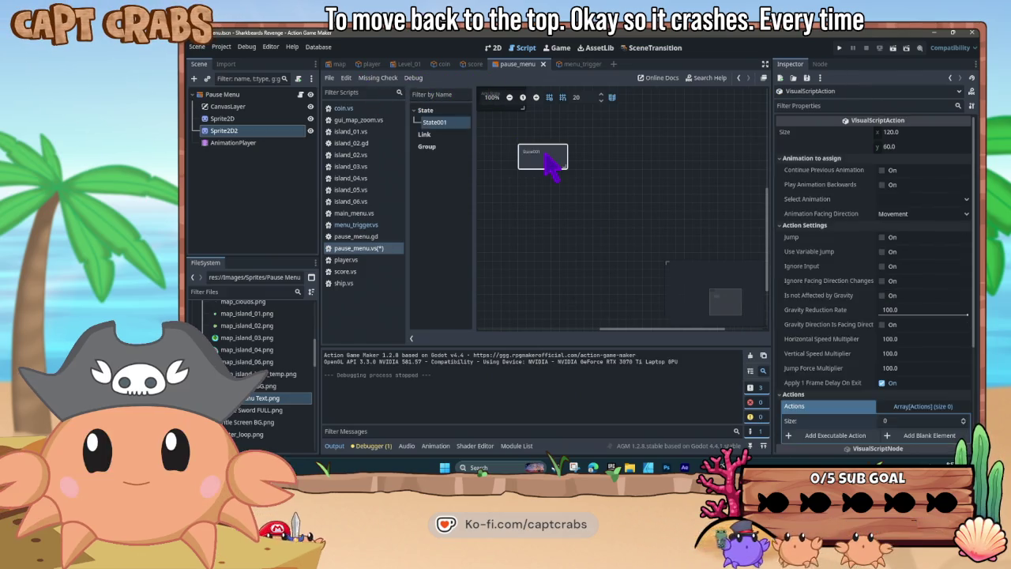
left_click(882, 296)
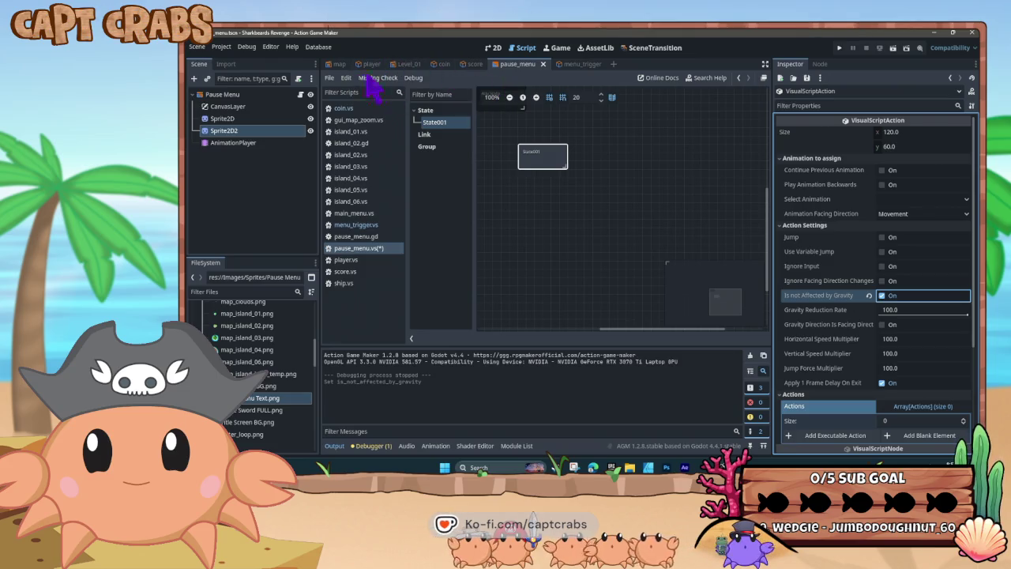
left_click(497, 48)
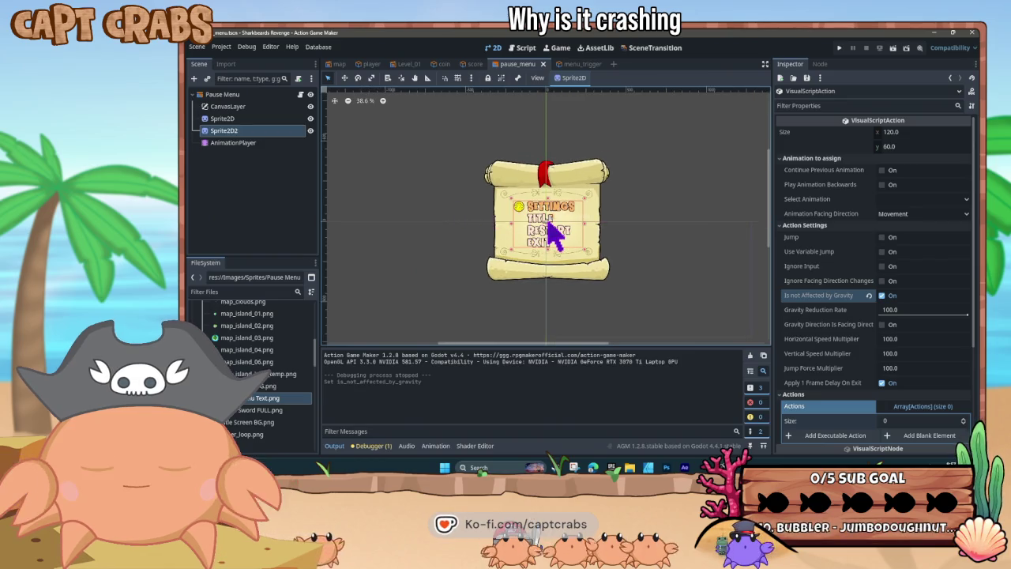
left_click(452, 216)
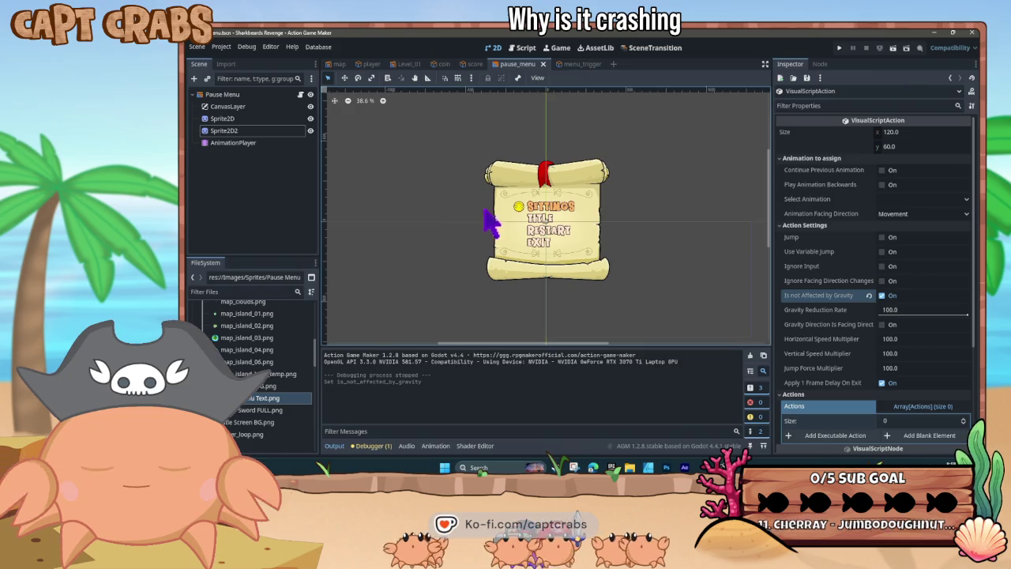
key("F5")
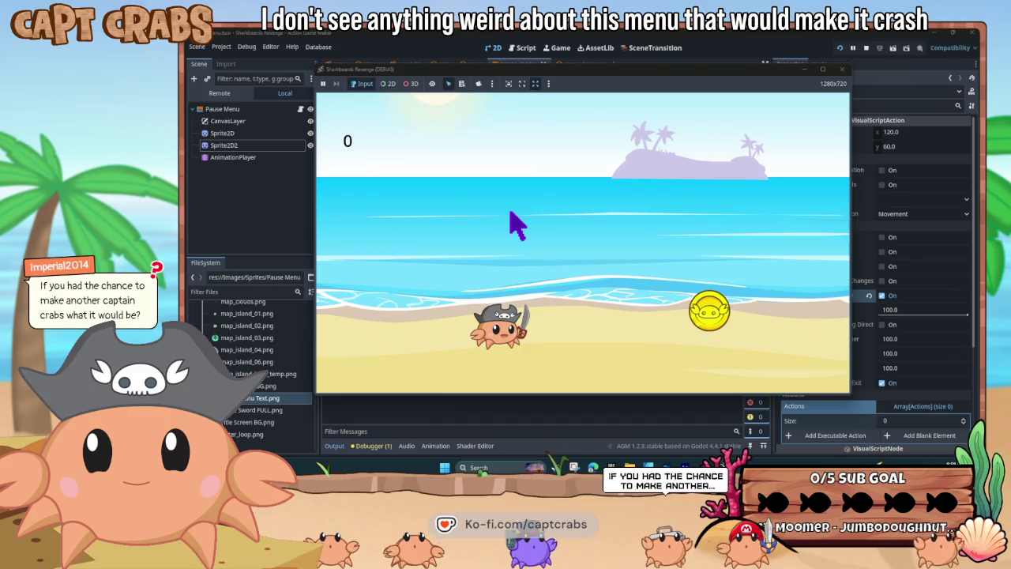
key("Escape")
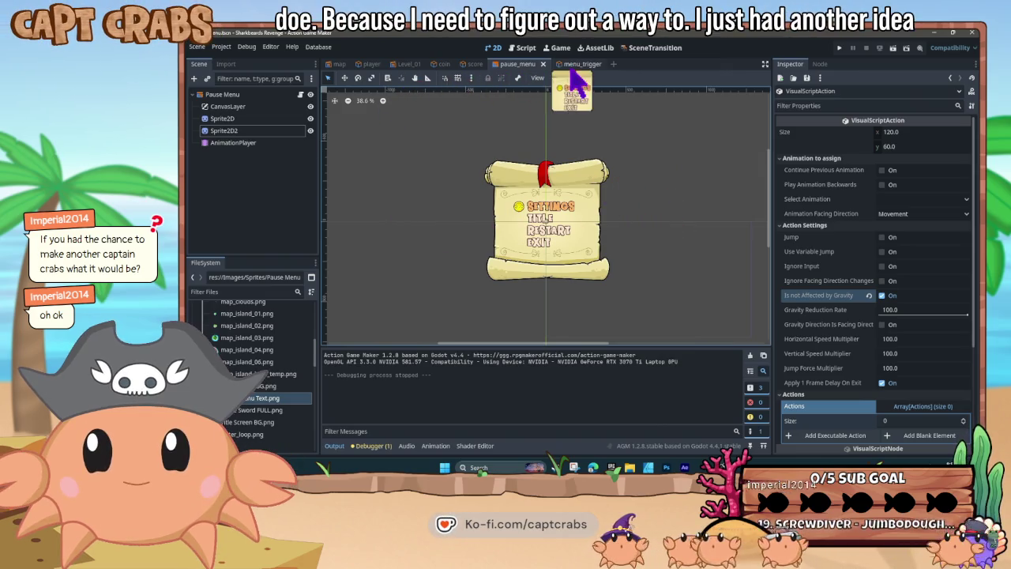
Open the menu_trigger visual script and expand the Open Menu state's OpenMenu action
left_click(575, 66)
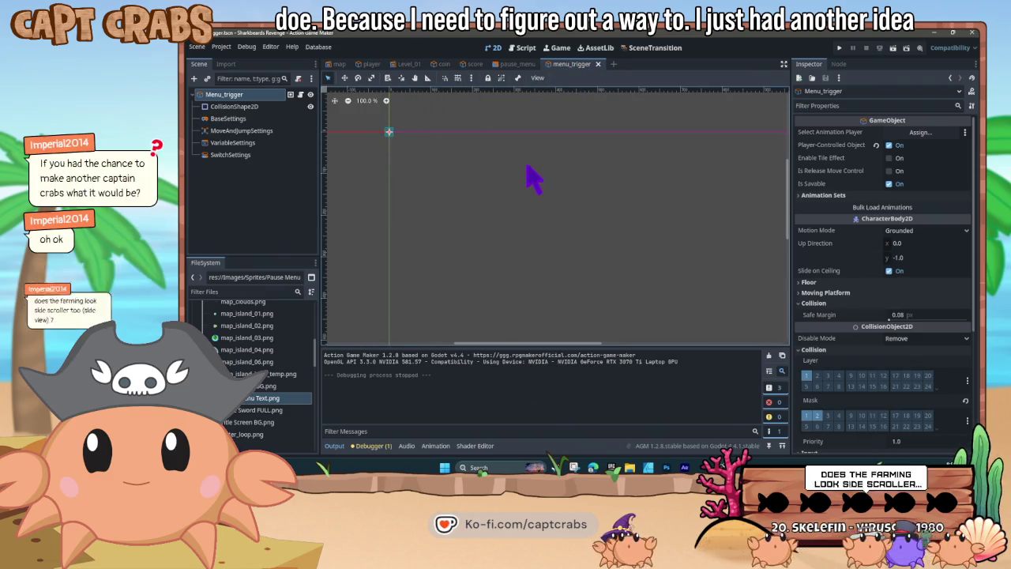
left_click(522, 48)
left_click(525, 225)
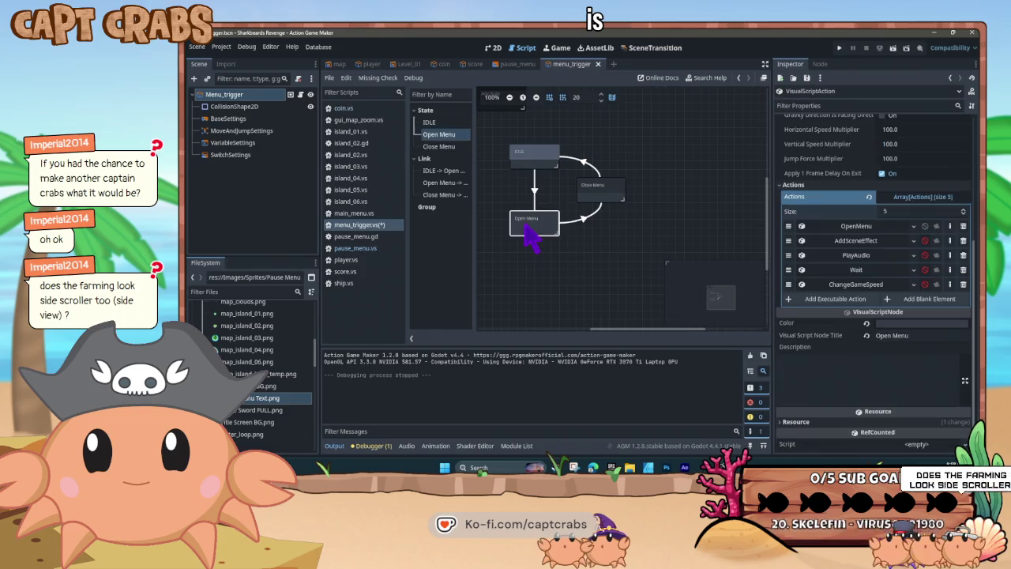
left_click(891, 227)
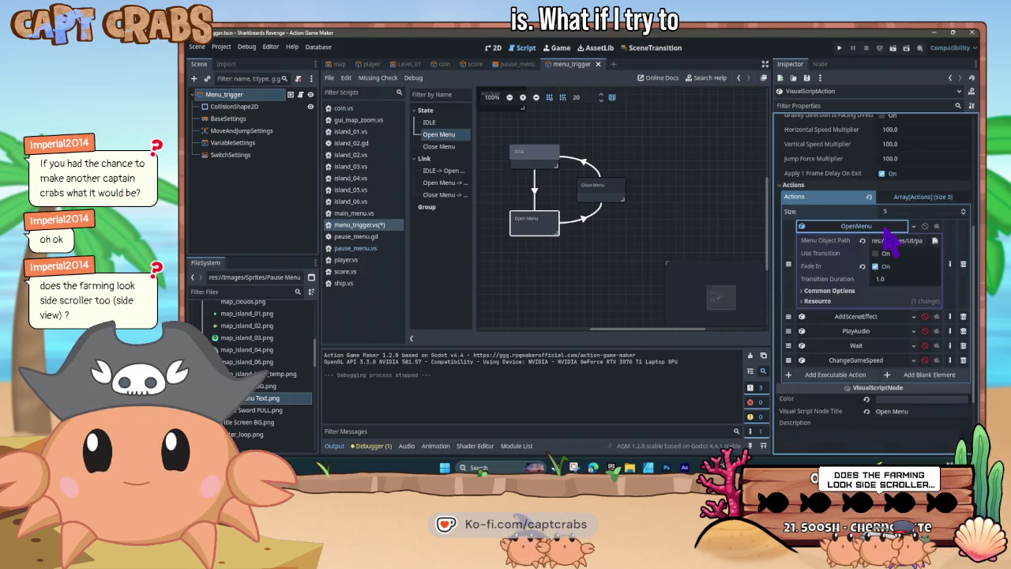
Point Menu Object Path to main_menu.tscn and test the menu in game with Escape
left_click(934, 240)
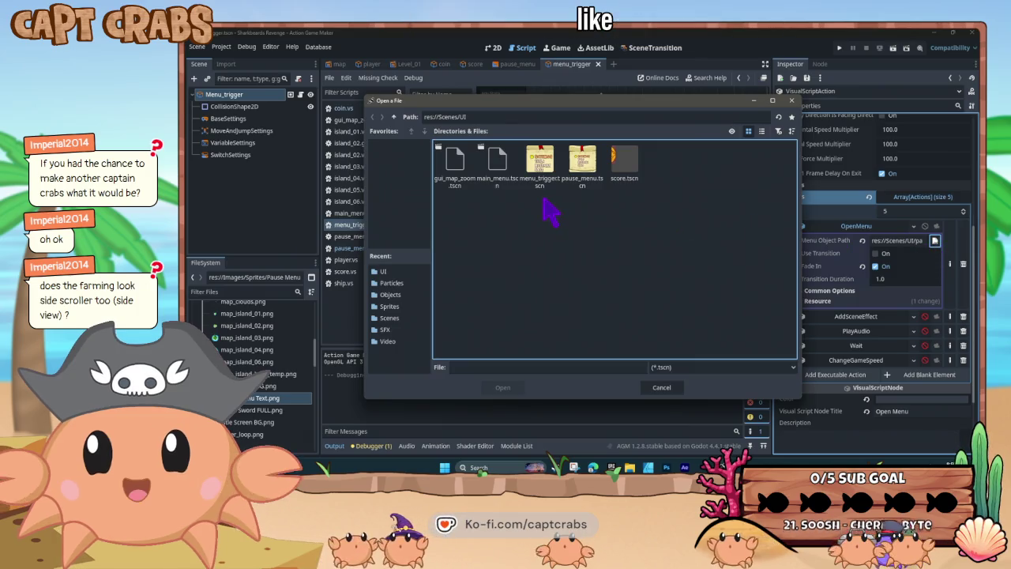
left_click(504, 182)
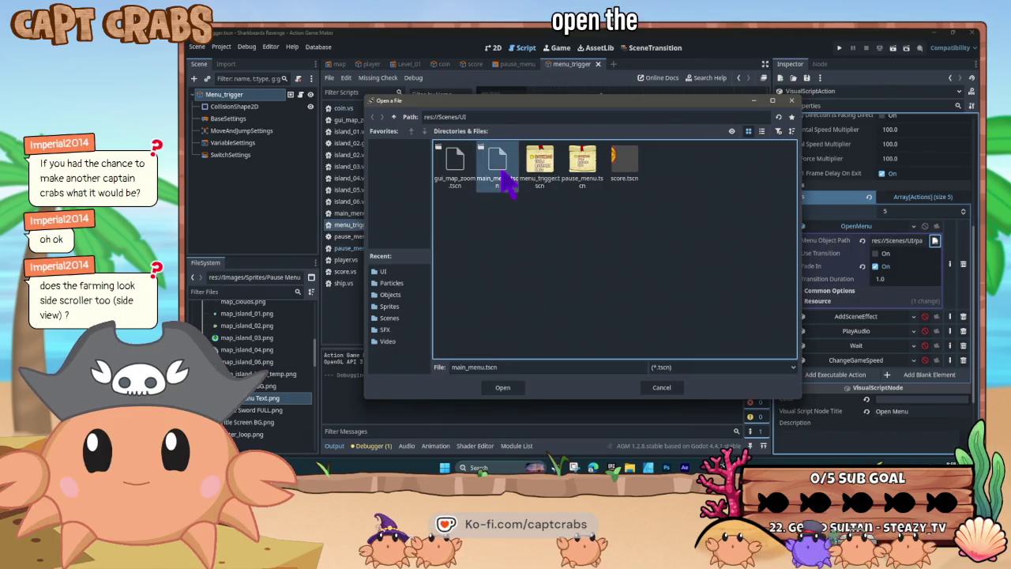
double_click(502, 177)
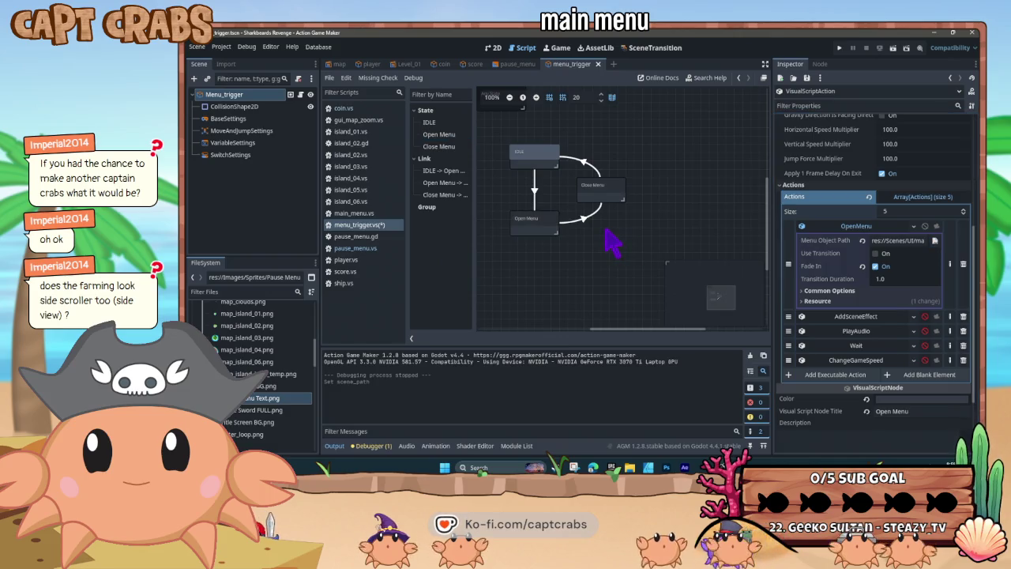
key("F5")
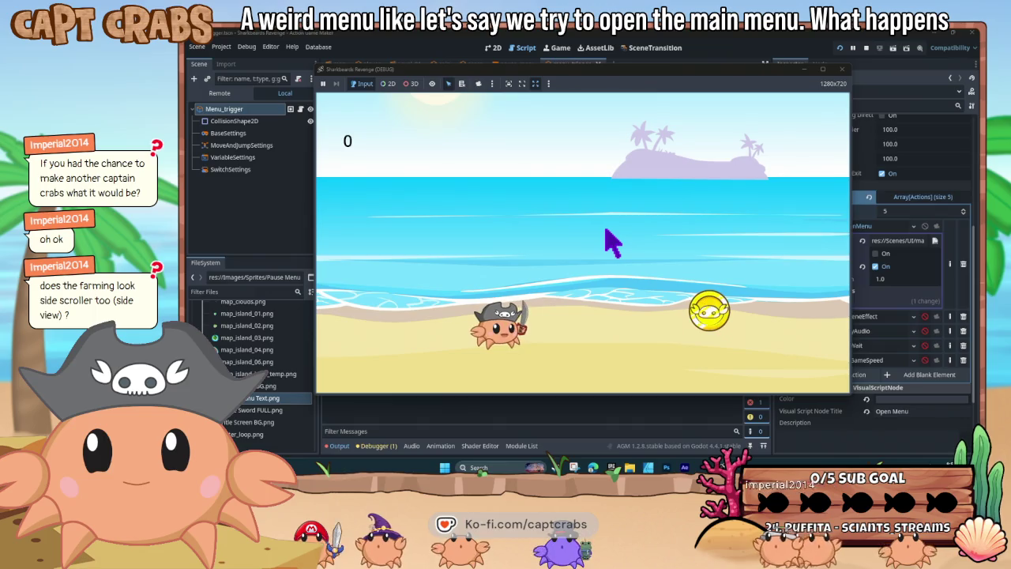
key("Escape")
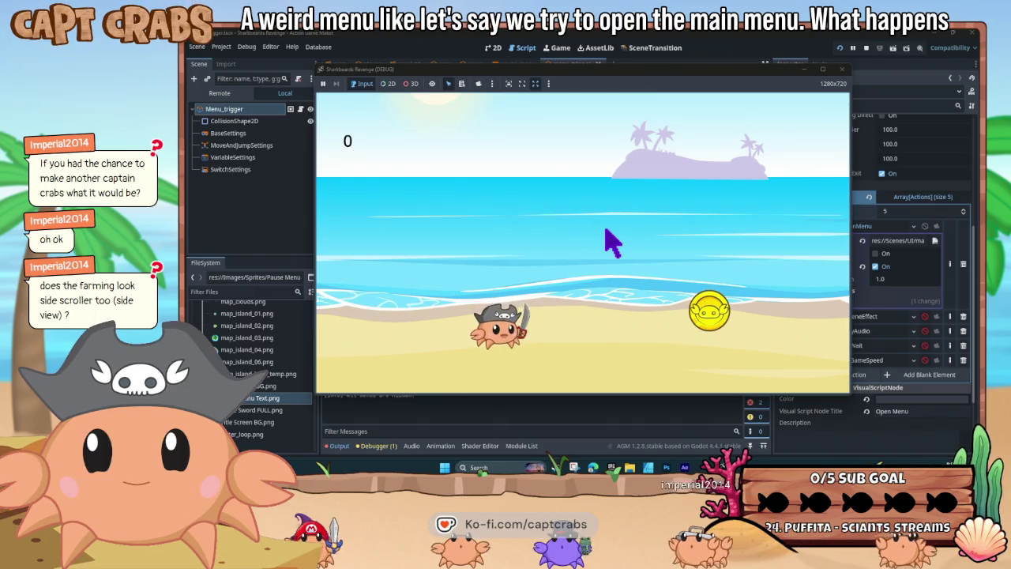
left_click(843, 69)
Change Menu Object Path to score.tscn and test-run the game
left_click(934, 241)
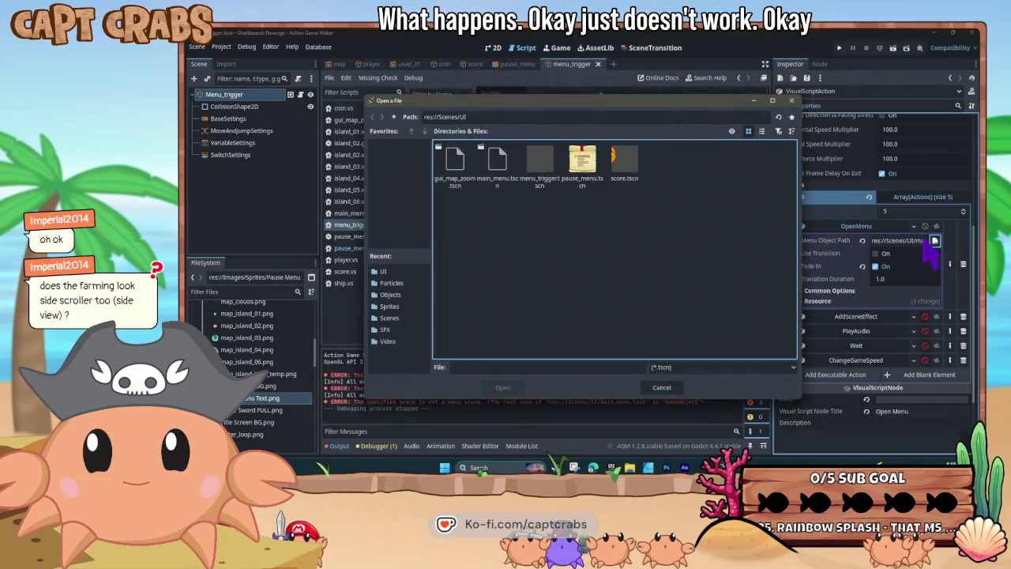
double_click(629, 170)
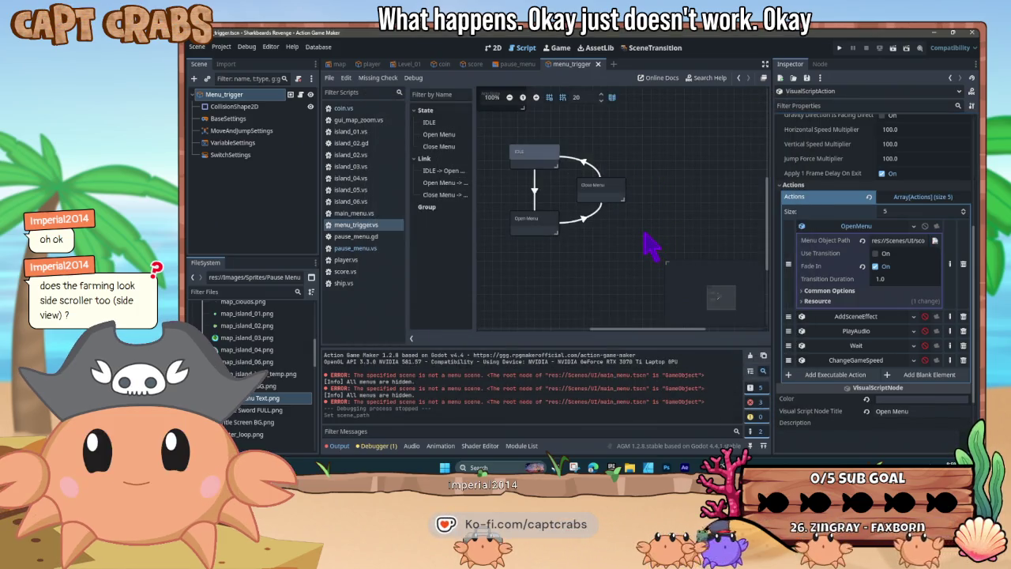
key("F5")
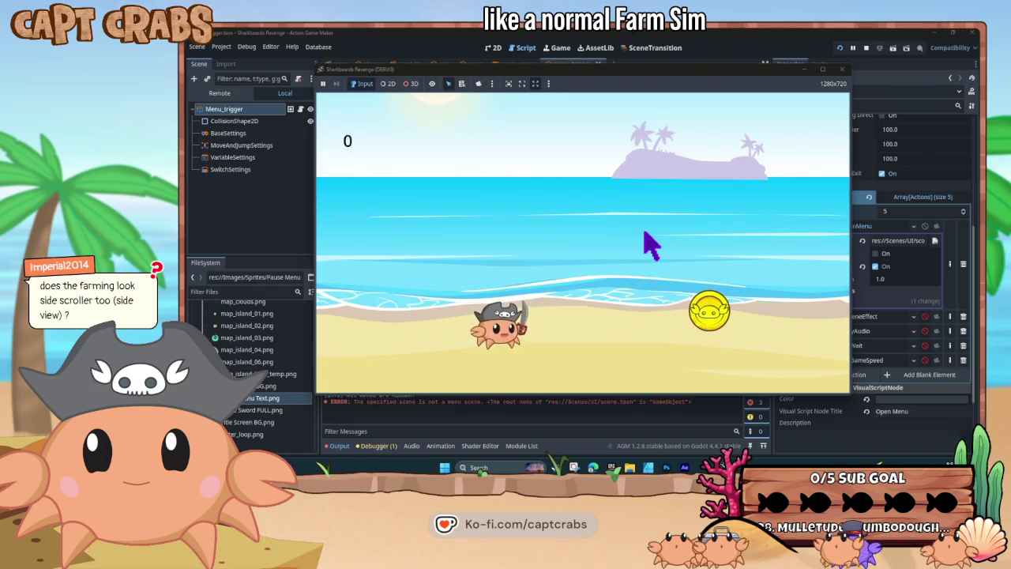
left_click(842, 69)
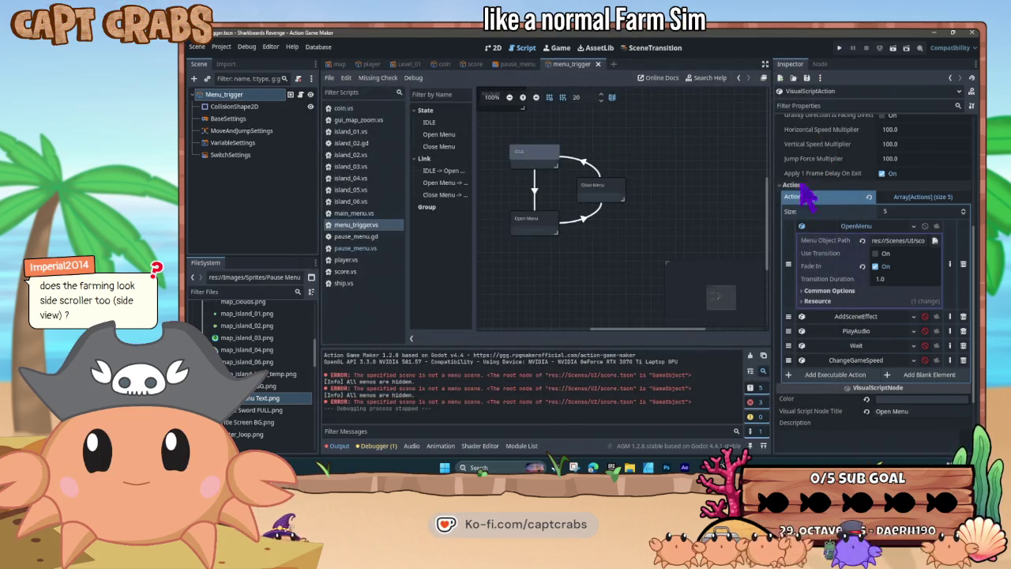
Set Menu Object Path to Level_01 from Scenes/Levels and test-run the game
left_click(934, 240)
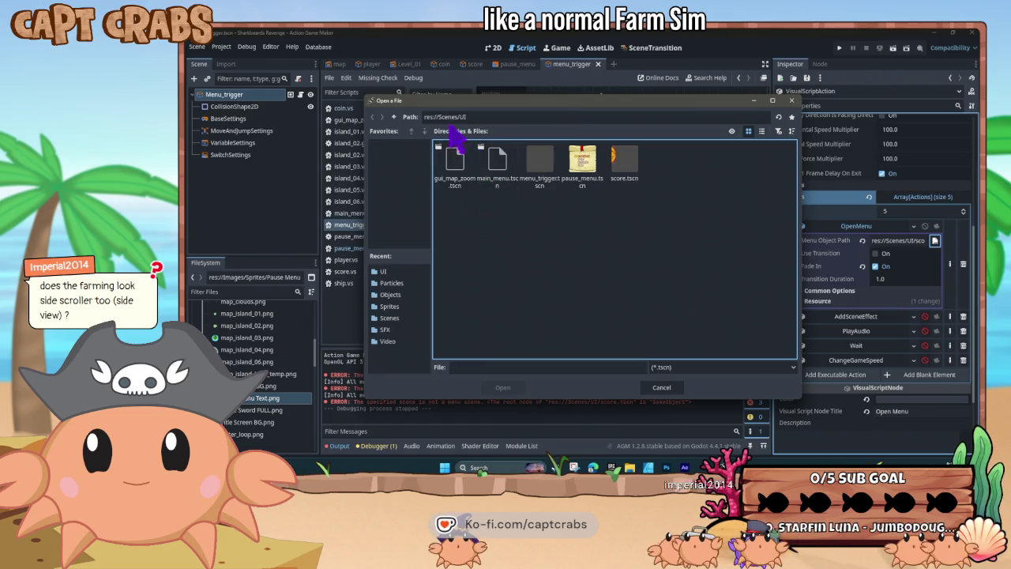
left_click(394, 118)
double_click(456, 158)
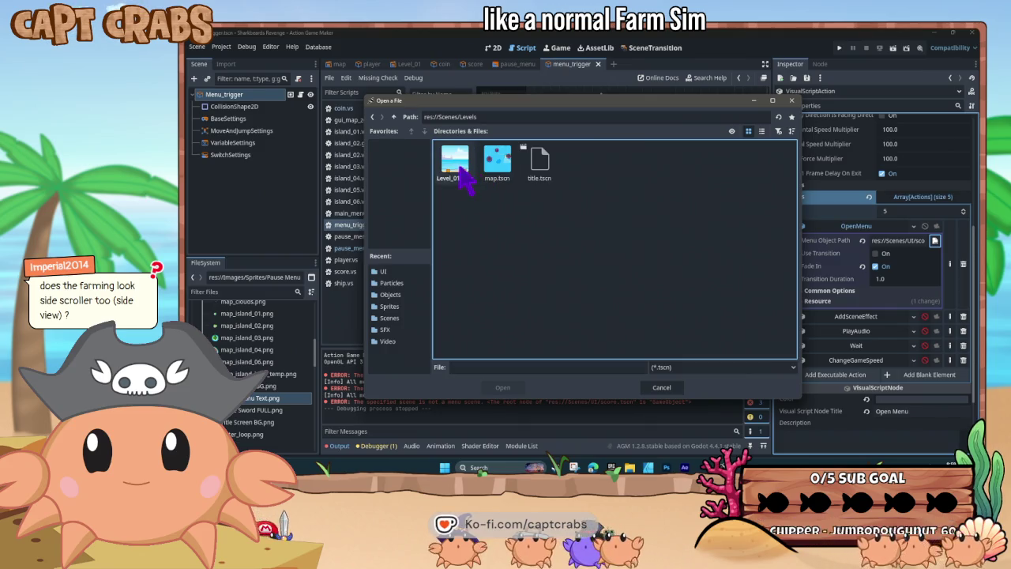
double_click(460, 168)
key("F5")
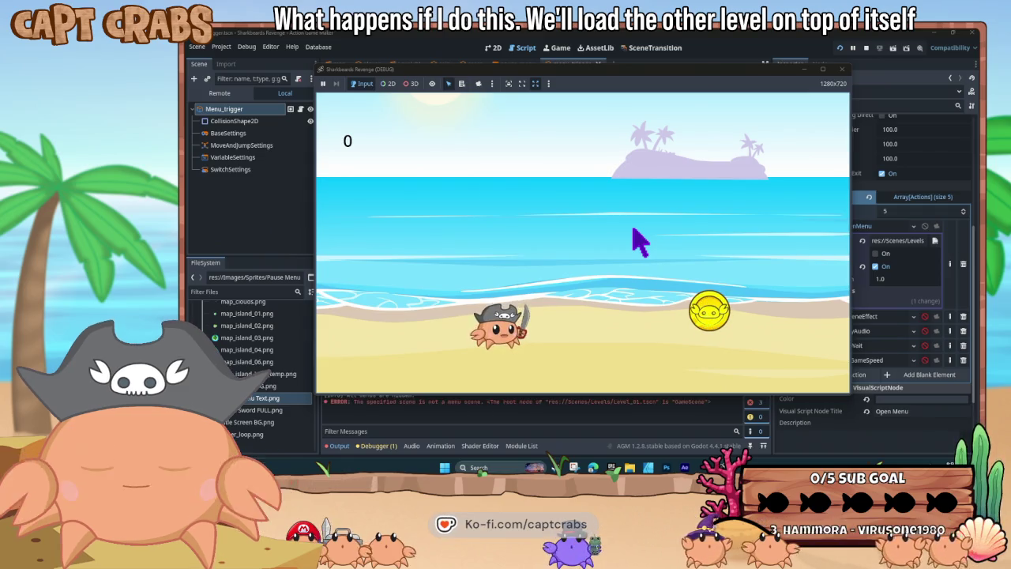
left_click(842, 69)
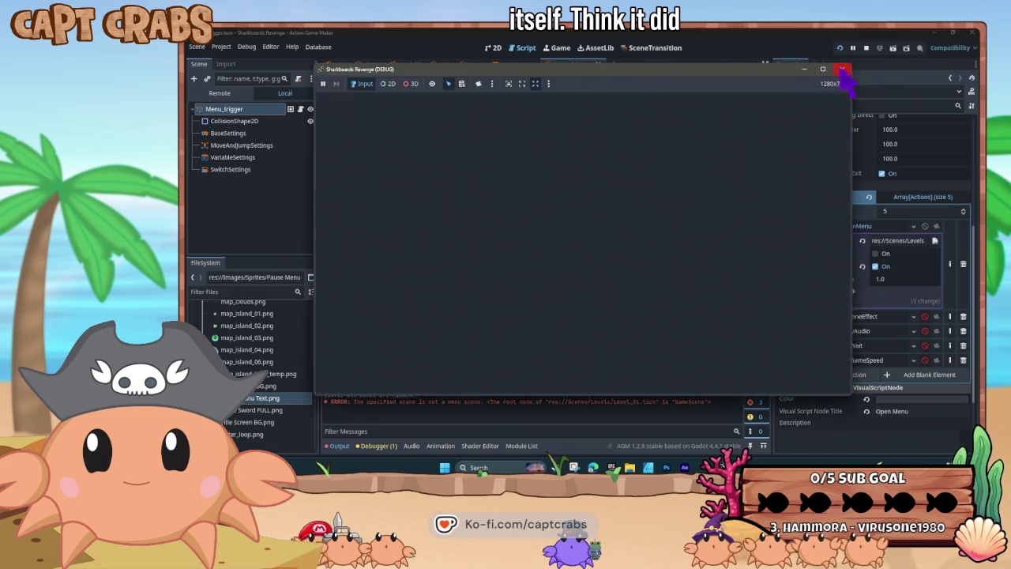
Change Menu Object Path to title.tscn and test-run the game again
left_click(934, 240)
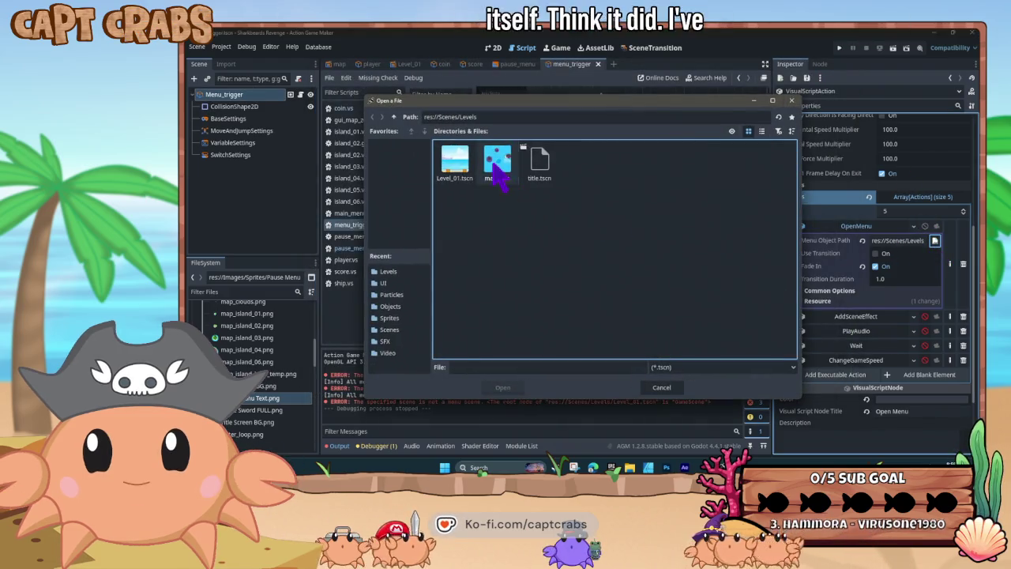
key("Escape")
left_click(934, 240)
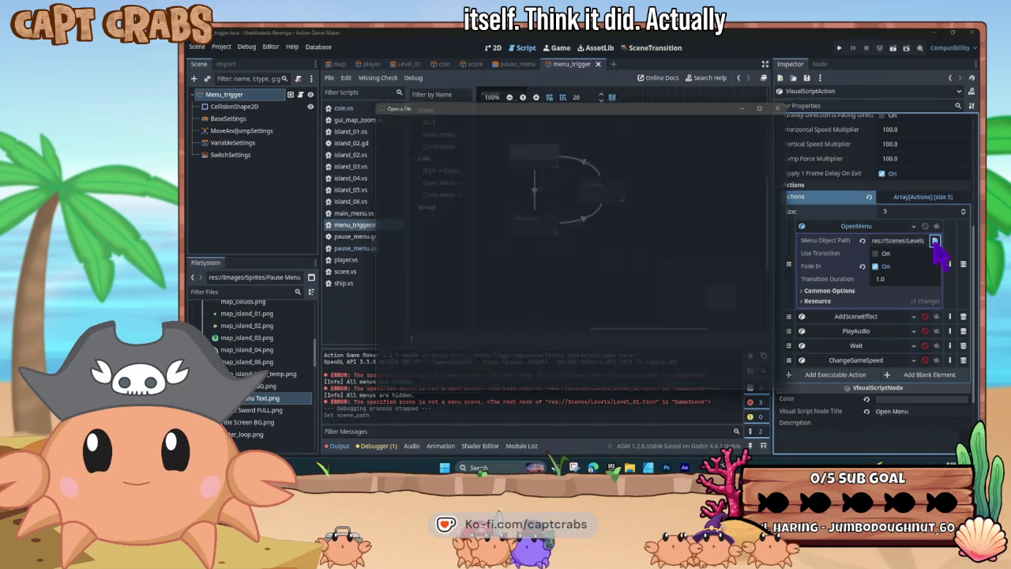
double_click(538, 167)
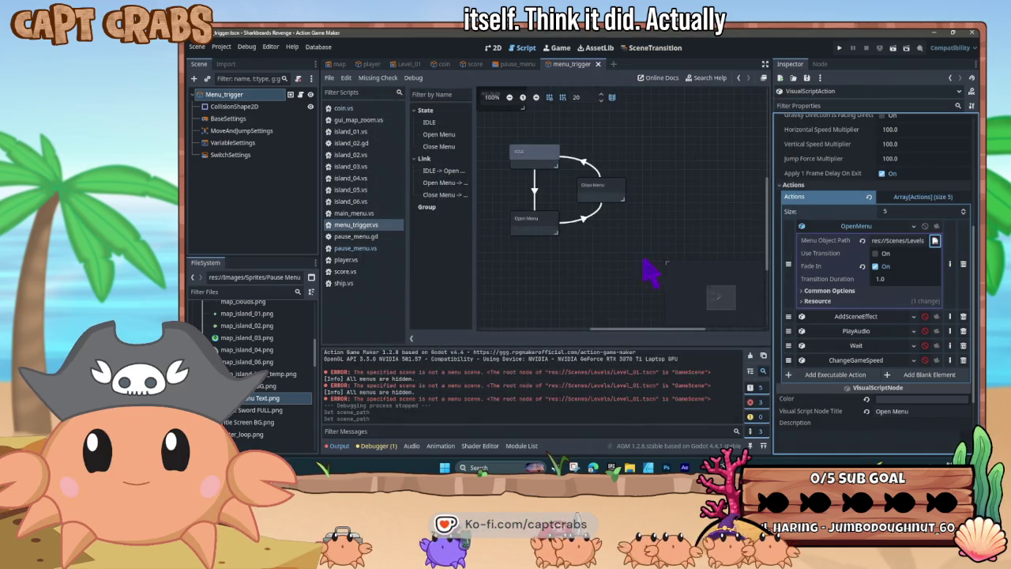
key("F5")
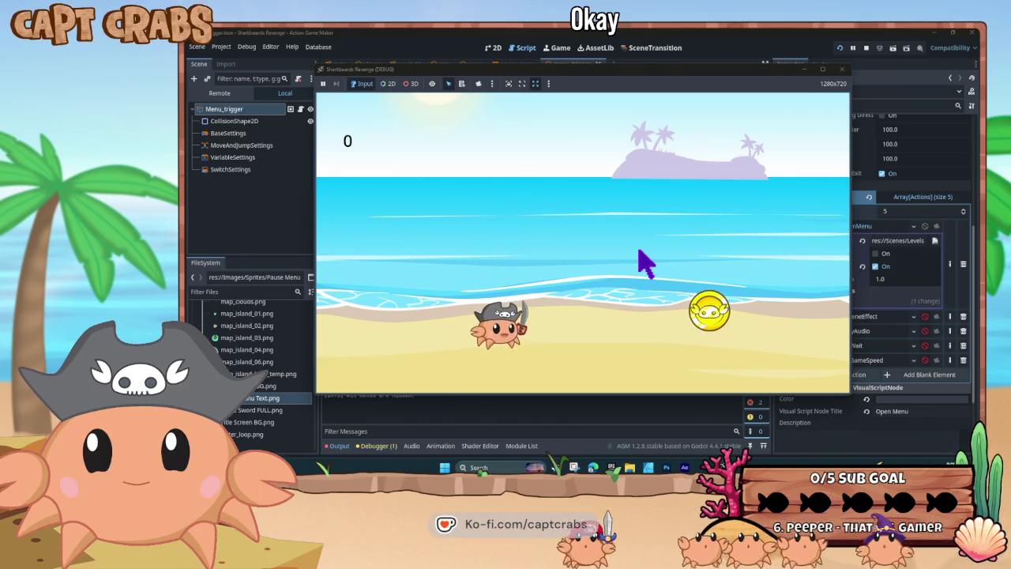
left_click(841, 69)
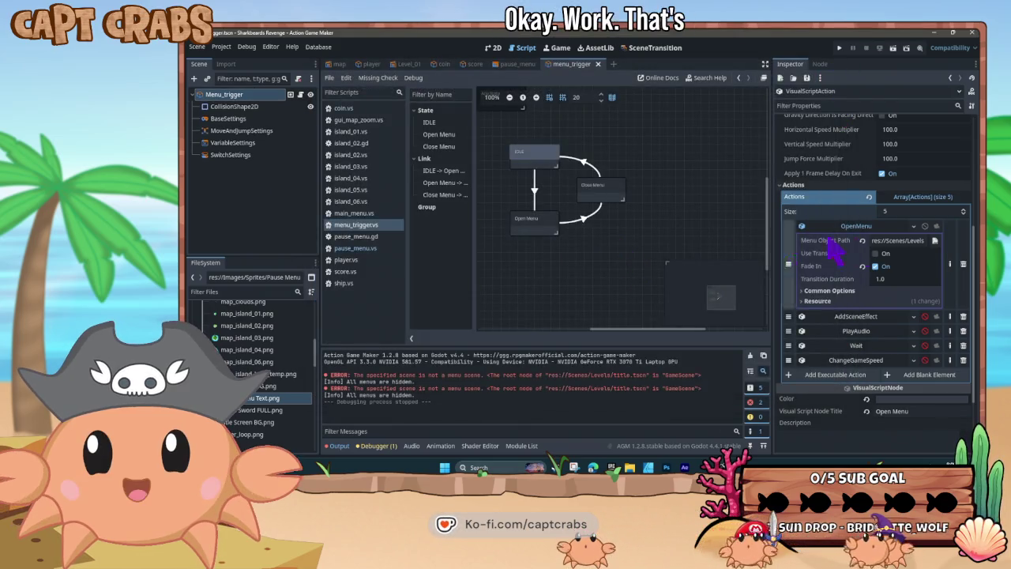
Point OpenMenu's Menu Object Path to UI/pause_menu.tscn, then test-run the game and stop it
left_click(948, 253)
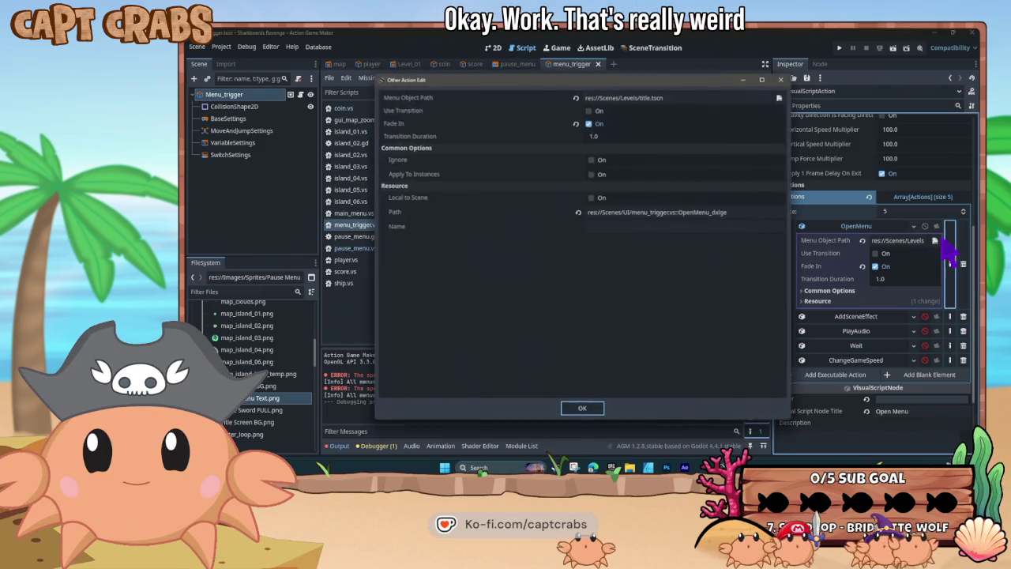
left_click(582, 408)
left_click(934, 241)
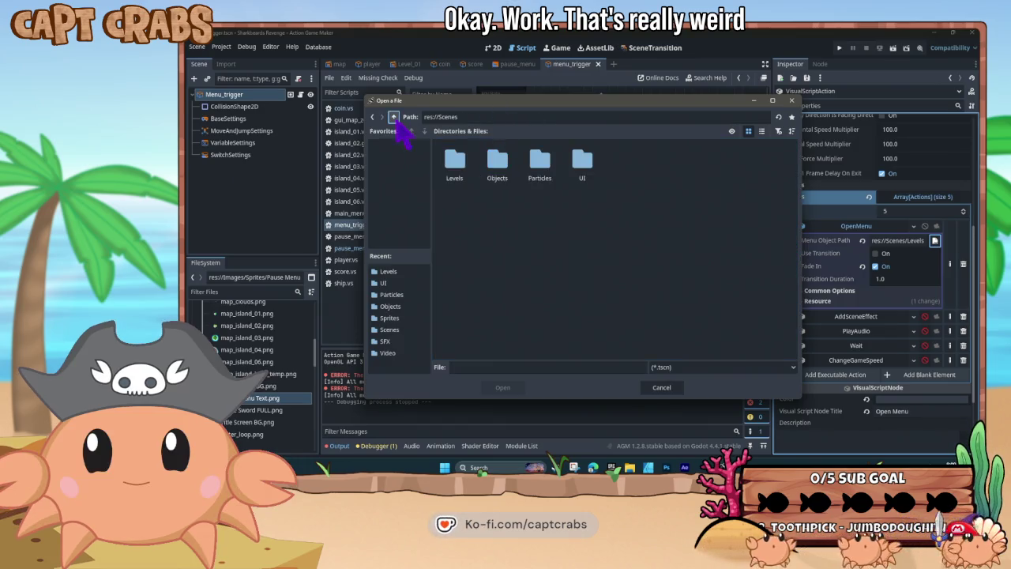
double_click(569, 175)
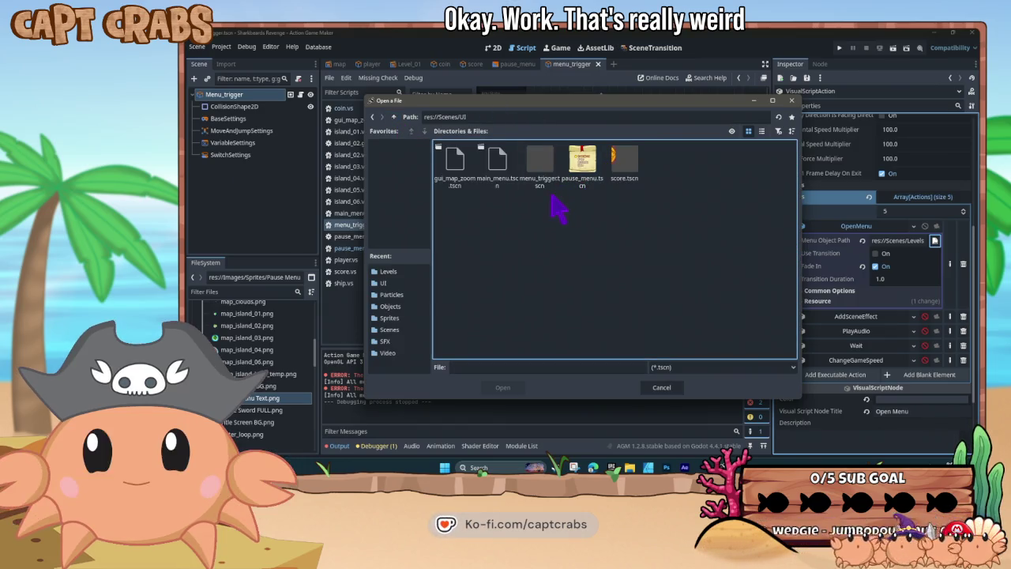
double_click(593, 180)
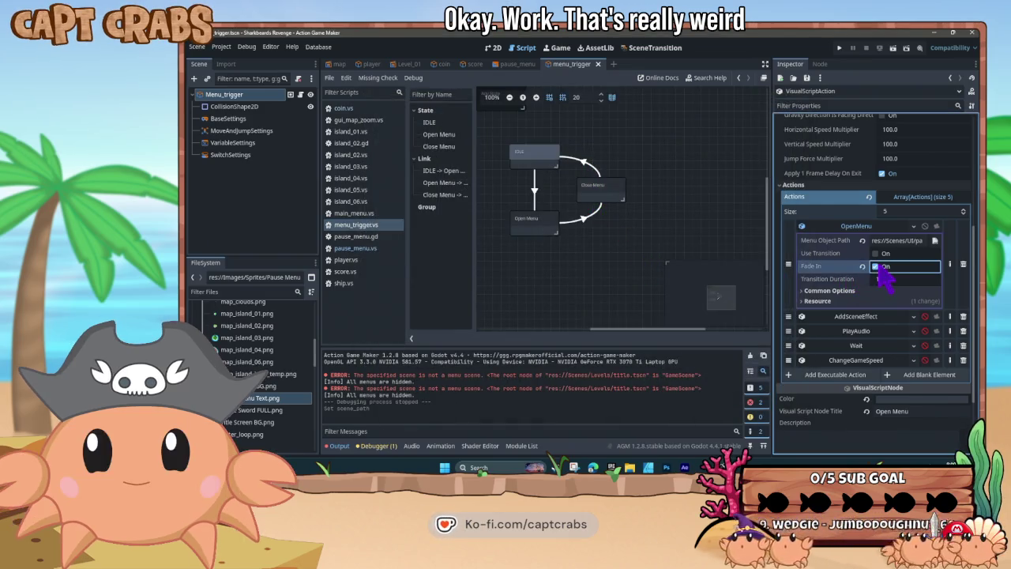
key("F5")
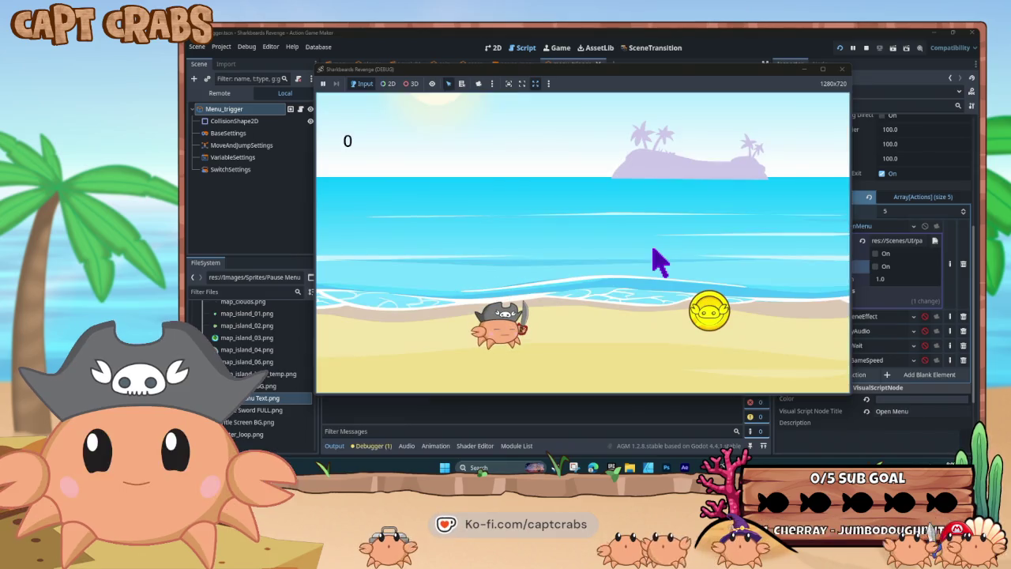
key("F8")
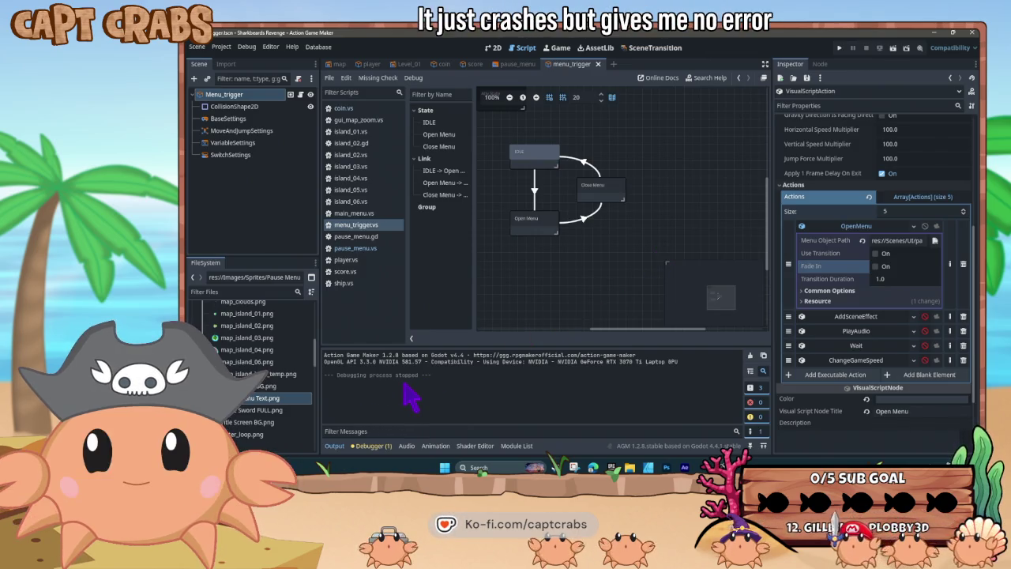
left_click(376, 447)
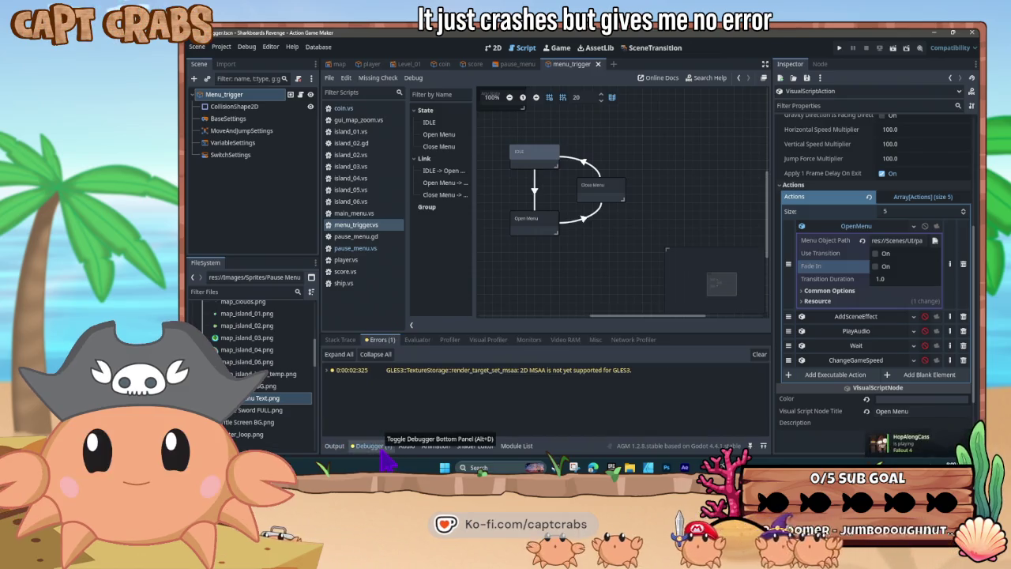
left_click(341, 447)
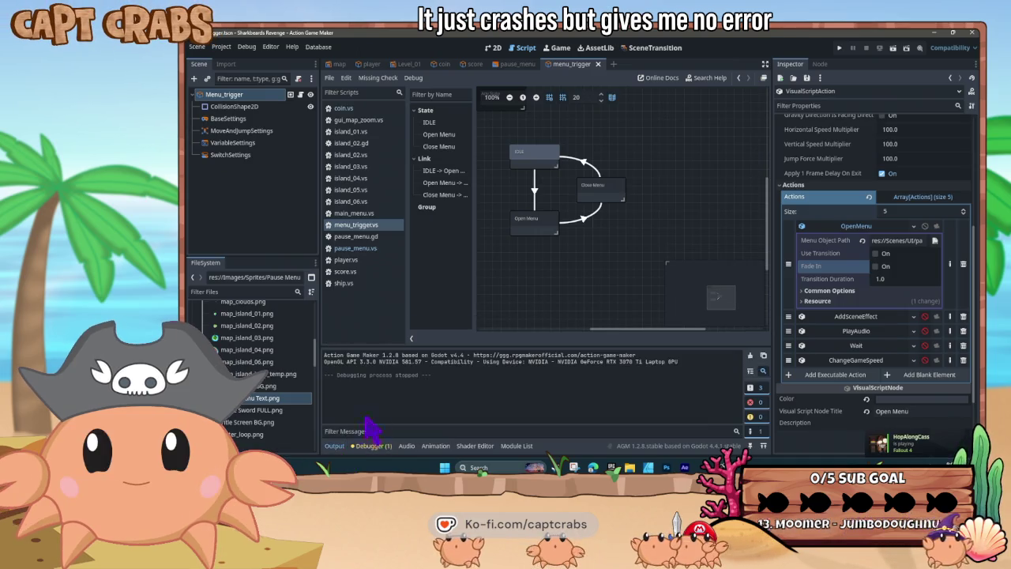
left_click(530, 158)
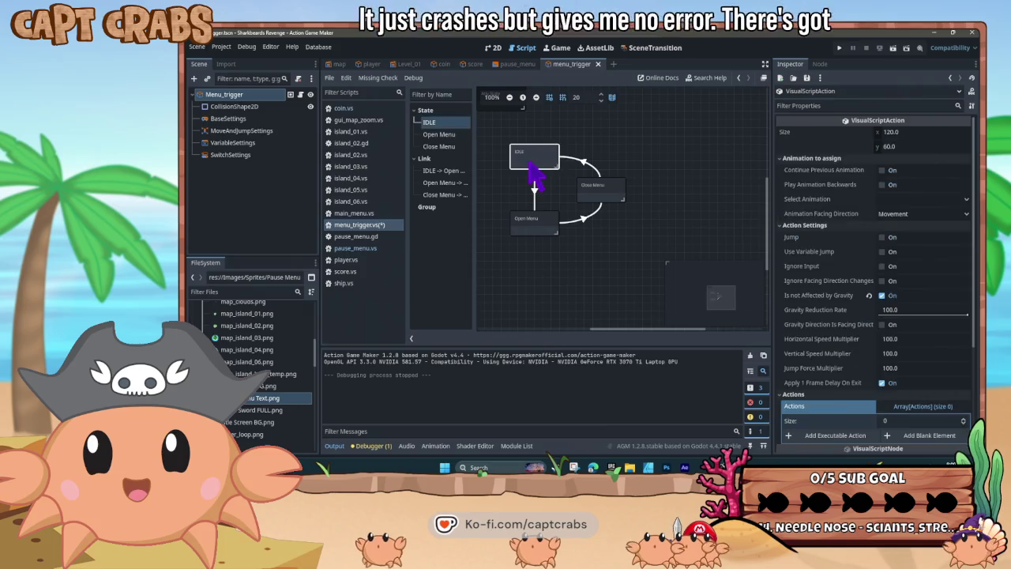
left_click(540, 219)
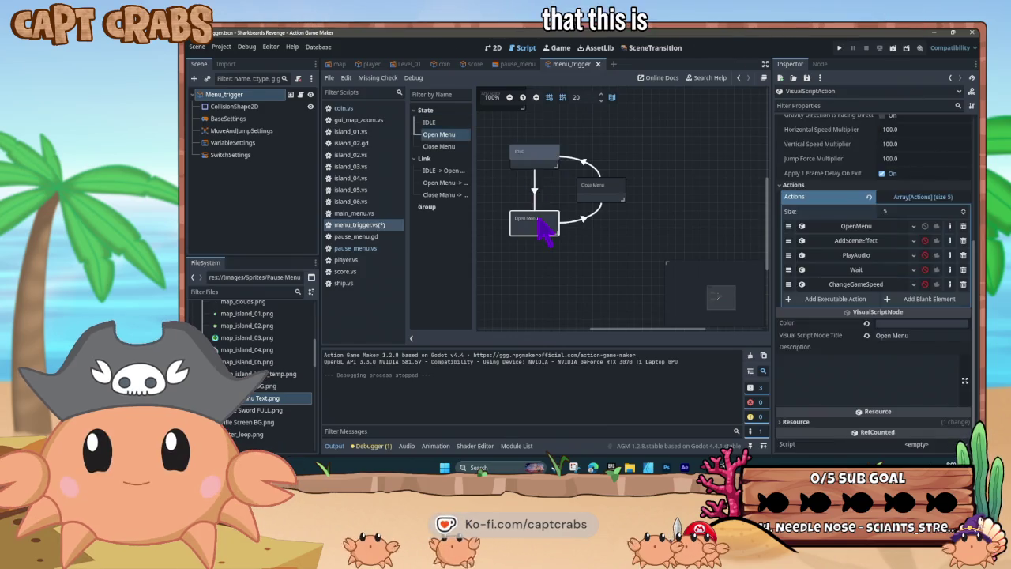
left_click(601, 193)
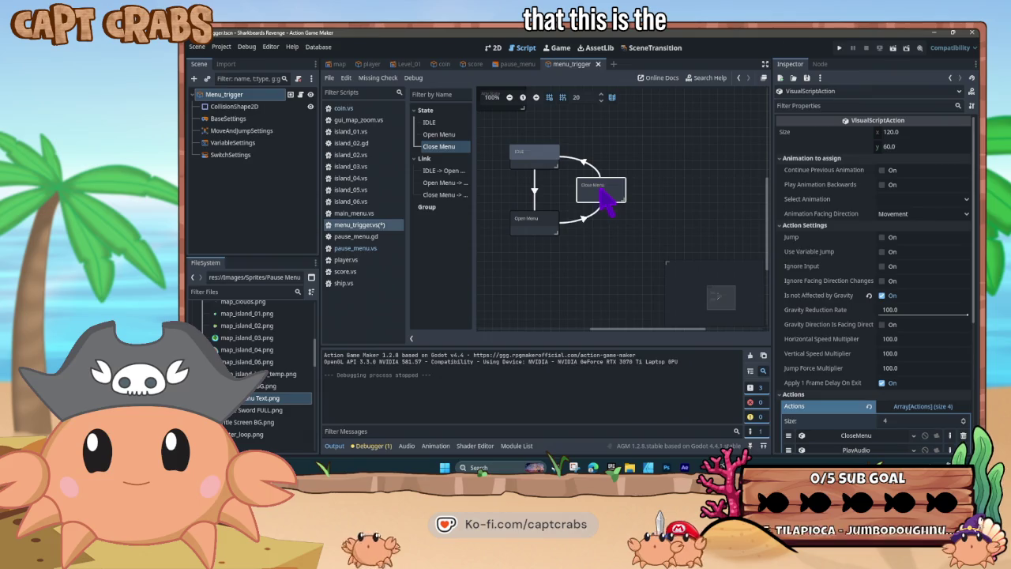
left_click(535, 164)
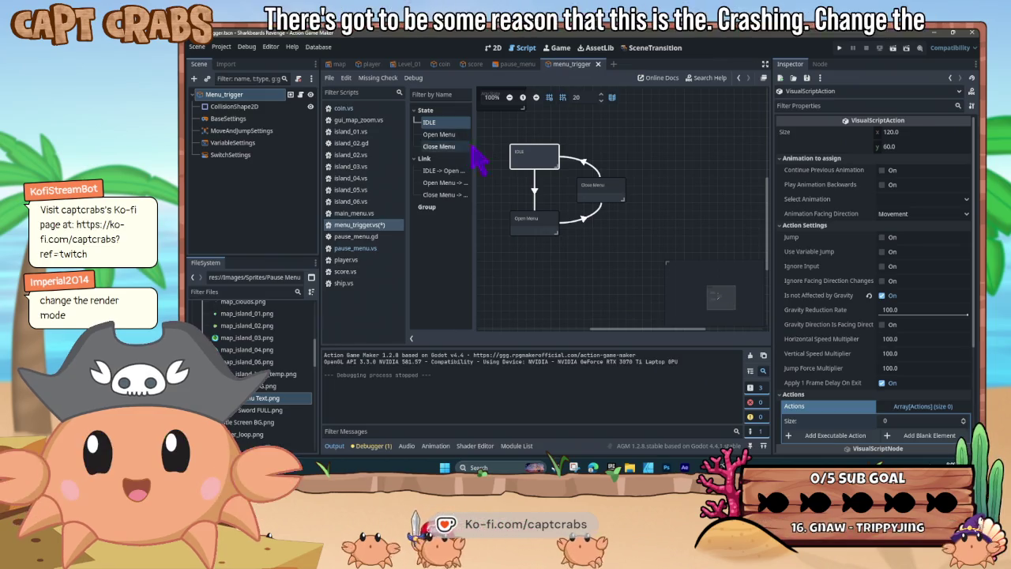
left_click(539, 221)
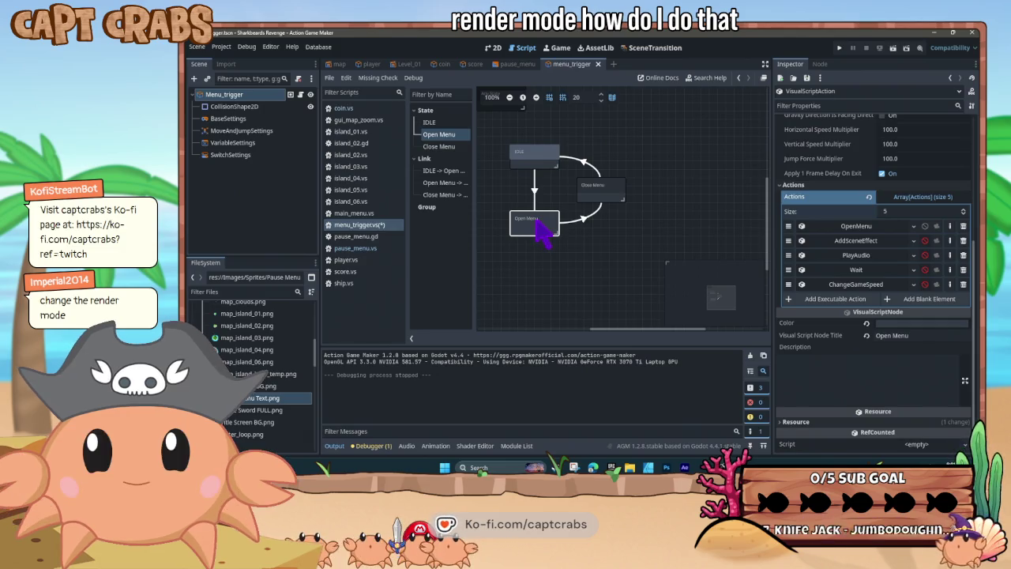
left_click_drag(527, 75, 526, 74)
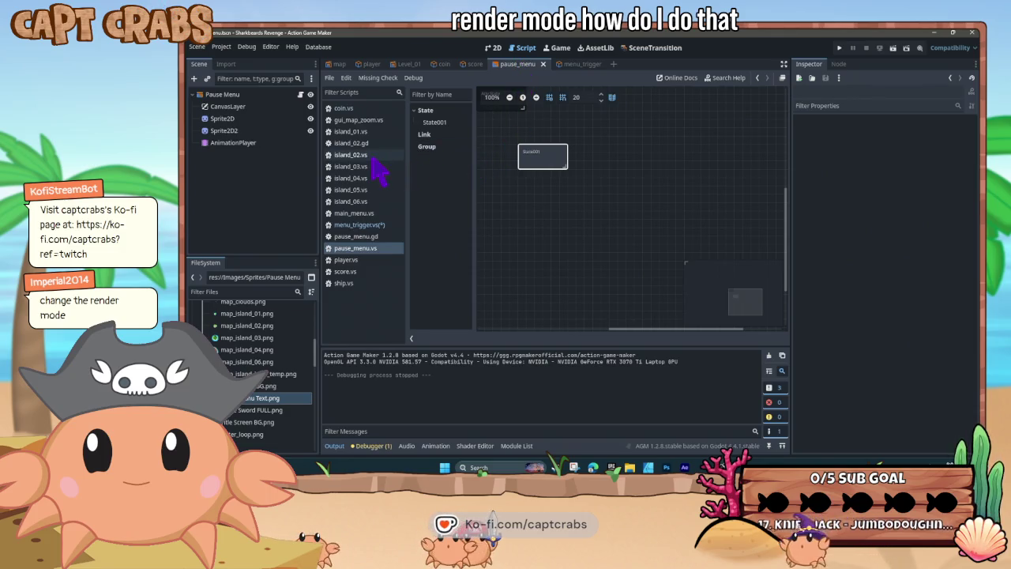
View the pause menu in 2D and select its Sprite2D2, Sprite2D, CanvasLayer and root nodes
left_click(493, 48)
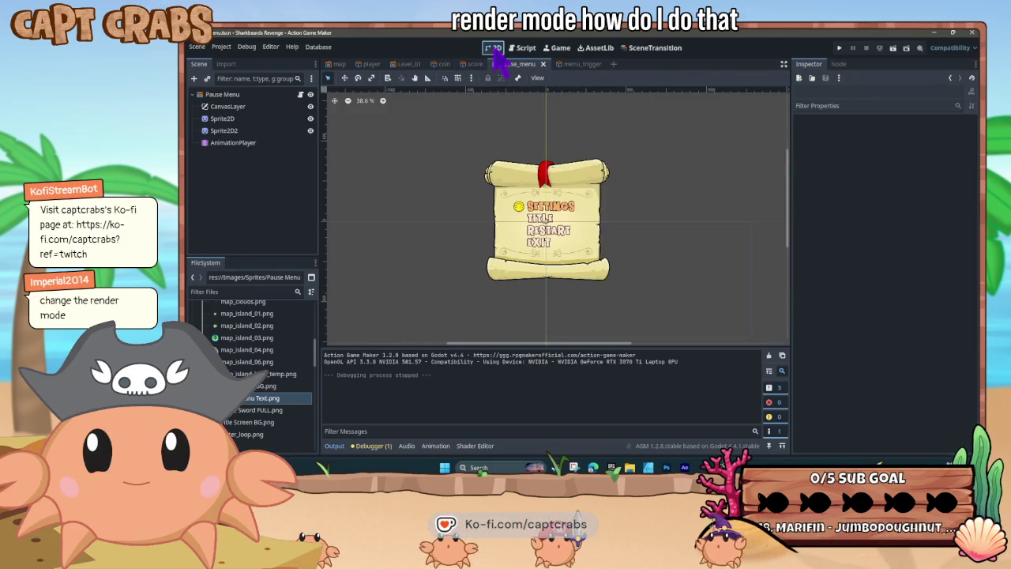
left_click(250, 130)
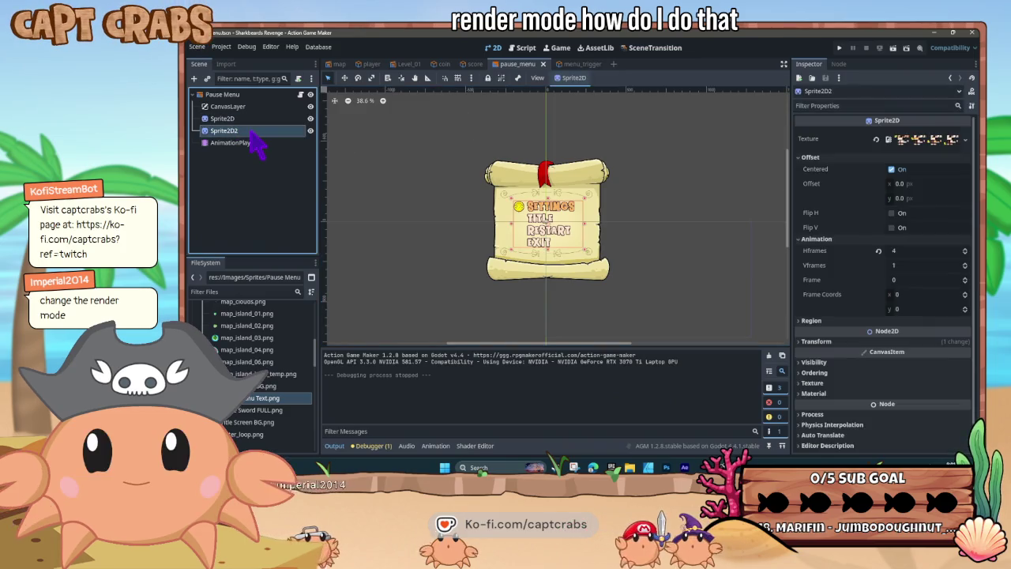
left_click(253, 119)
left_click(254, 106)
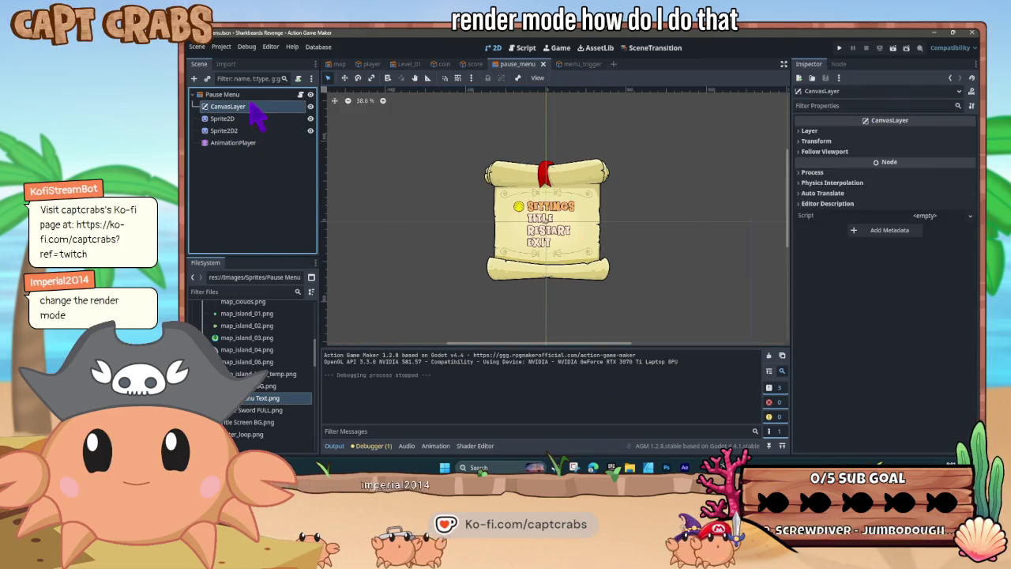
left_click(256, 95)
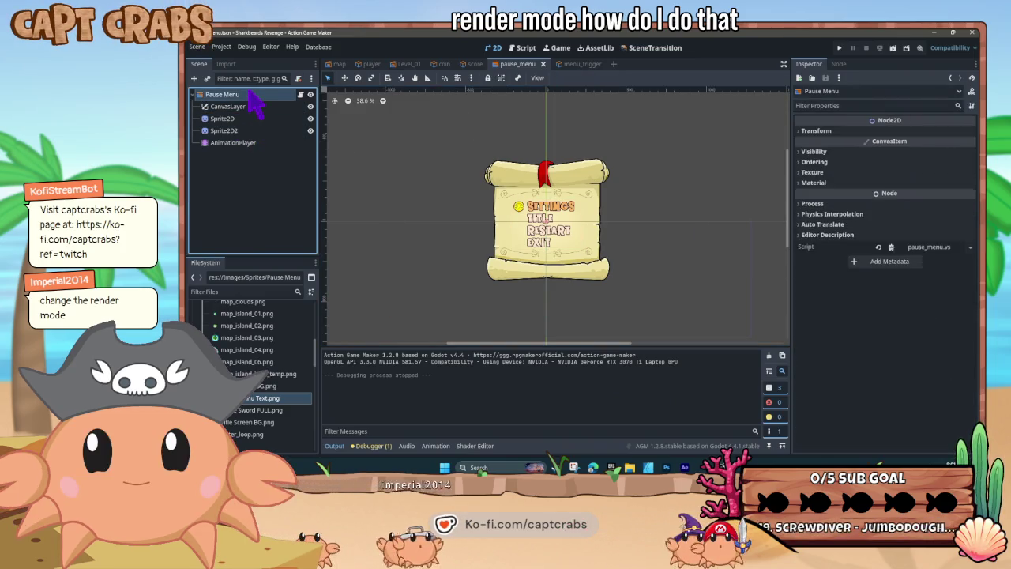
Check the root's Transform, Visibility and Ordering sections, then return to the menu_trigger script graph
left_click(800, 131)
left_click(800, 131)
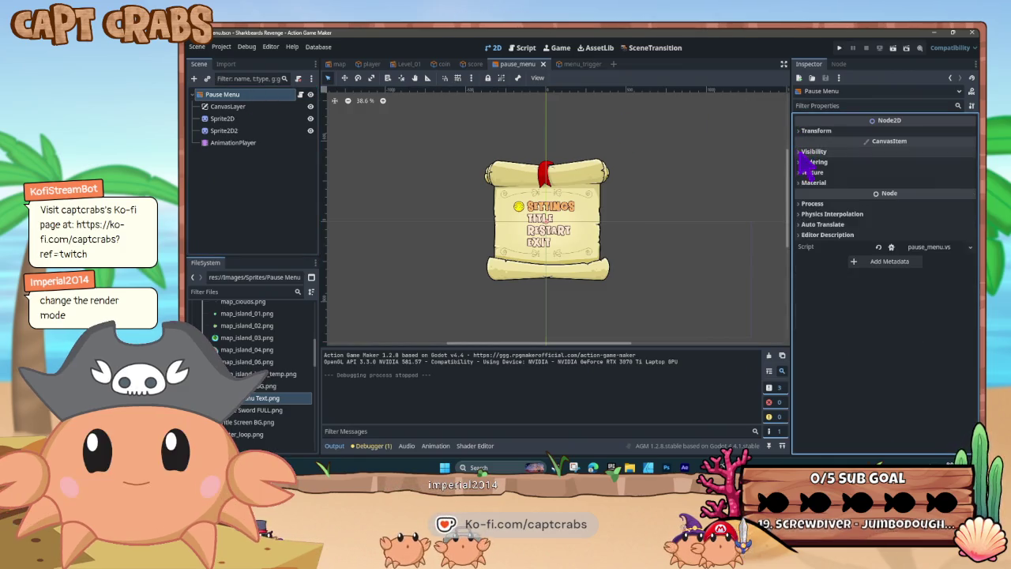
left_click(800, 152)
left_click(801, 152)
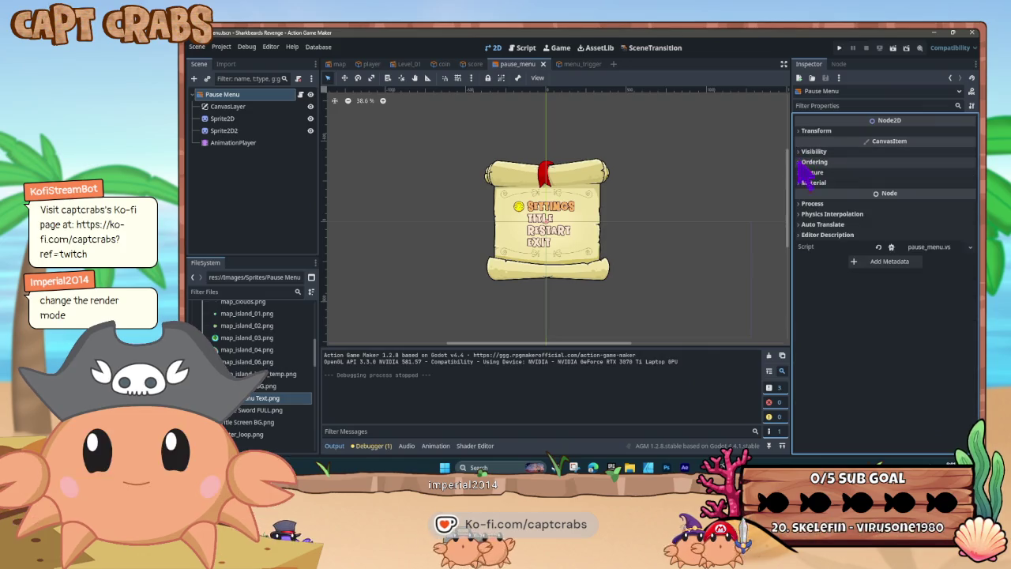
left_click(802, 162)
left_click(801, 163)
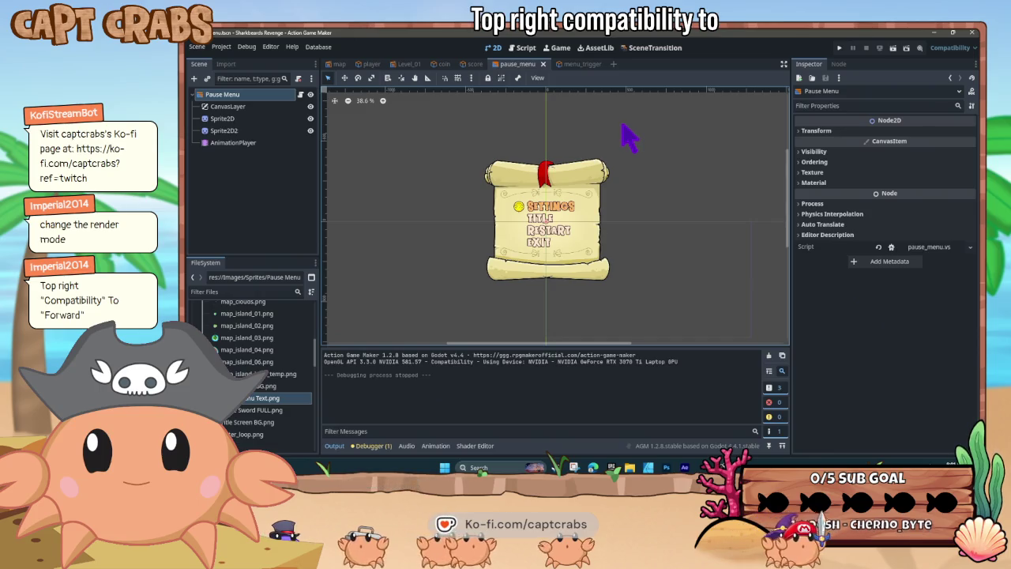
left_click(585, 65)
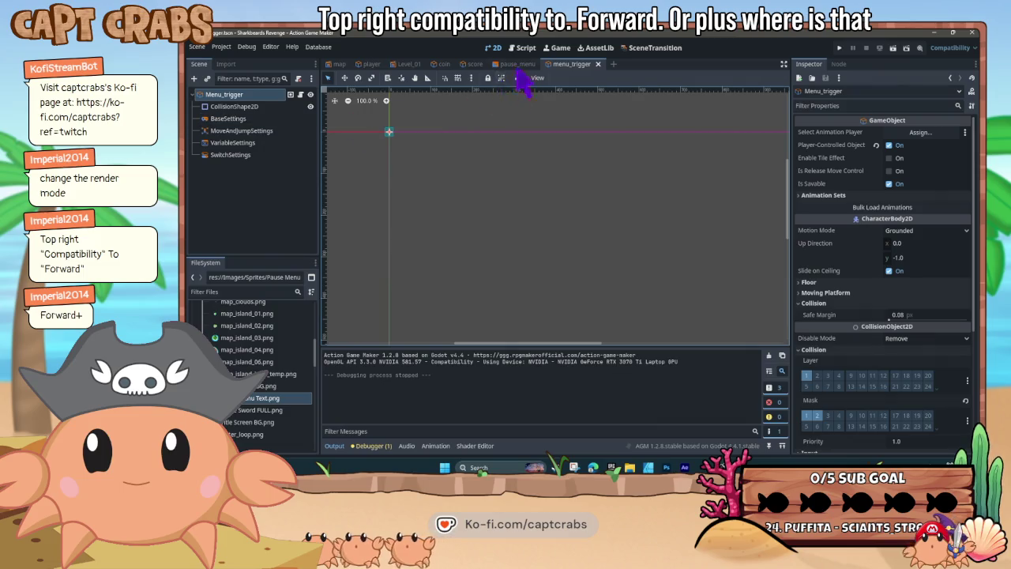
left_click(524, 48)
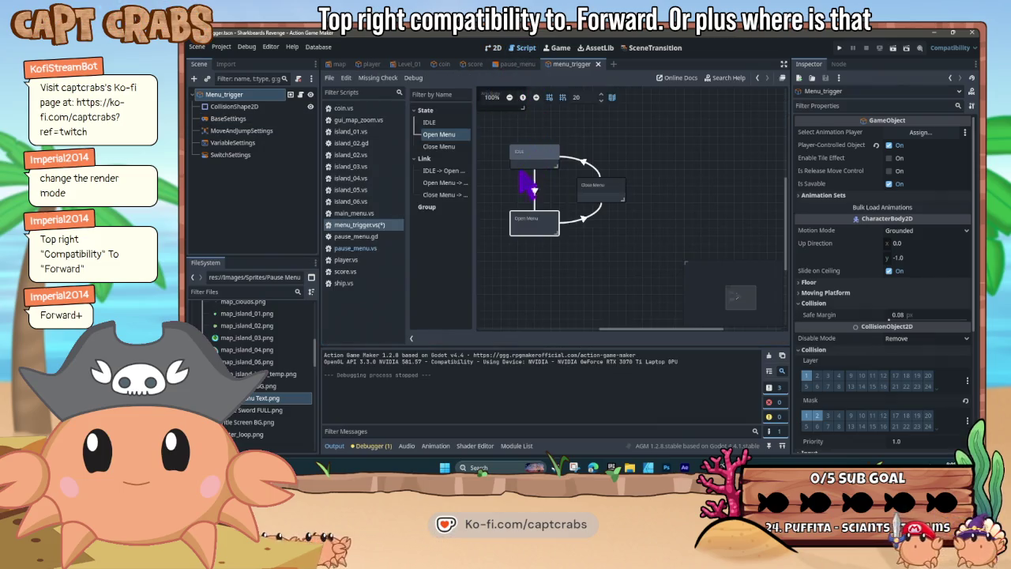
Switch the renderer to Forward+ with Save & Restart, then run the game and stop it
left_click(528, 224)
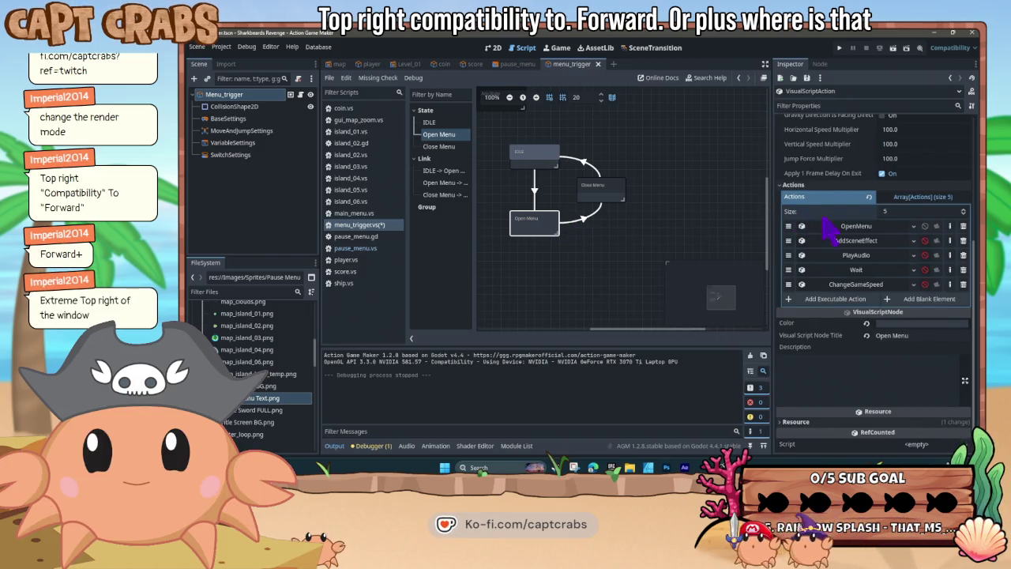
scroll(821, 229, "up", 5)
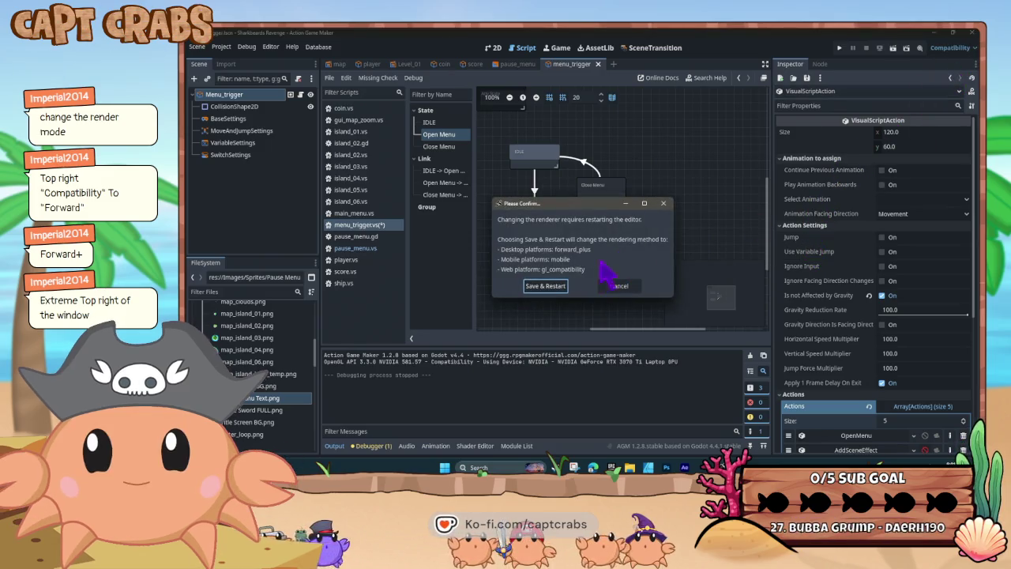
left_click(549, 285)
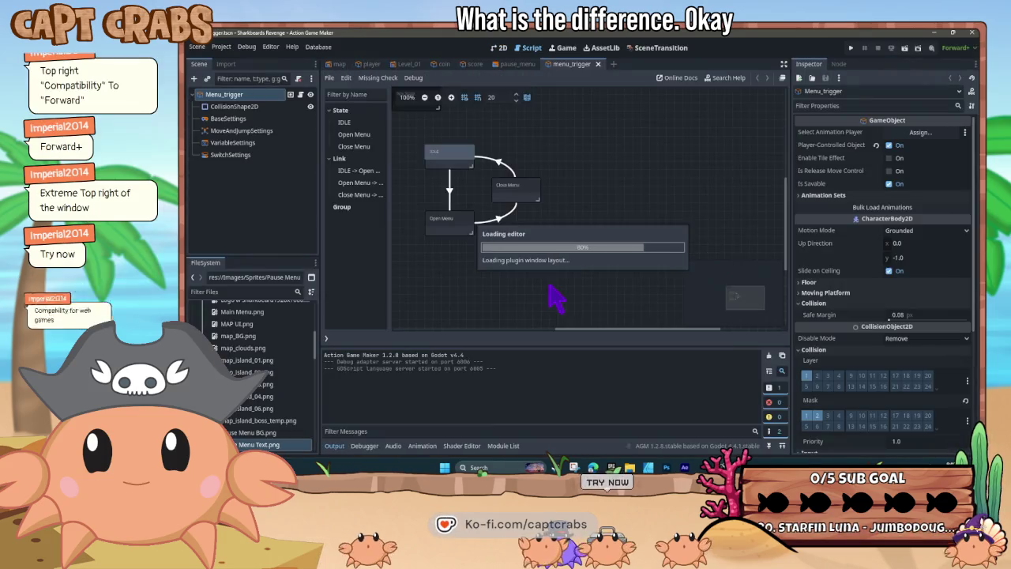
key("F5")
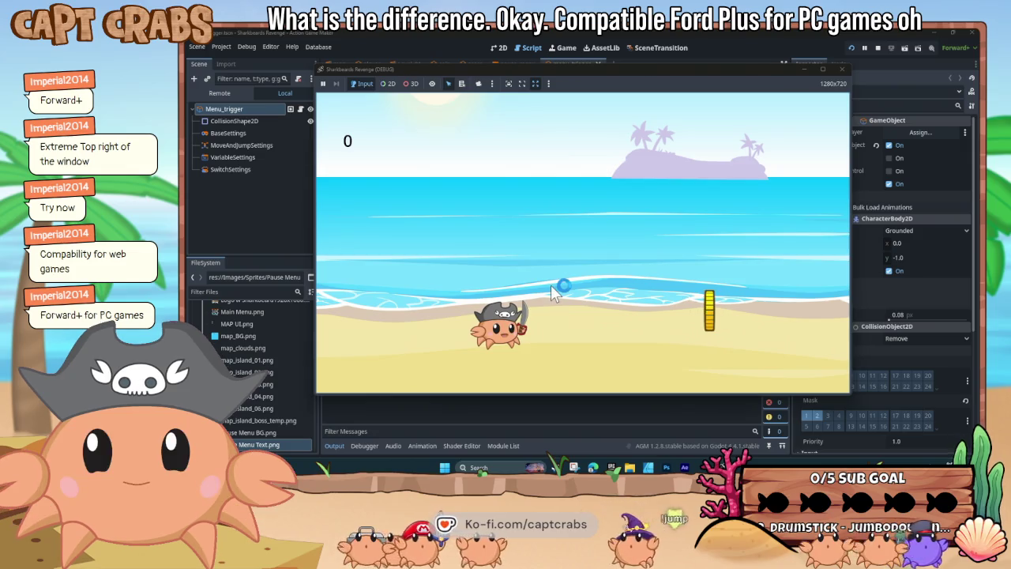
key("F8")
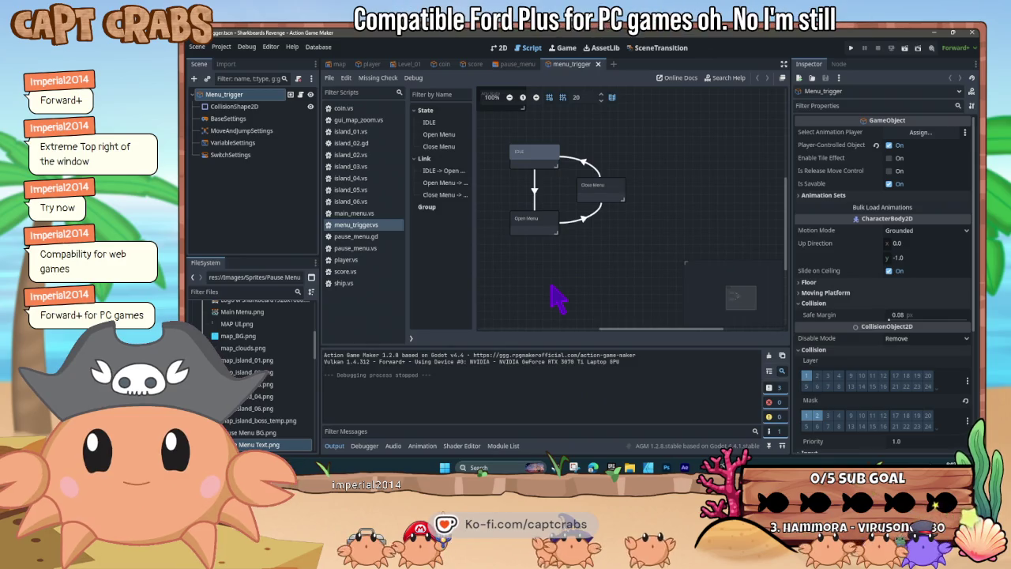
Edit the OpenMenu action's Menu Object Path in the Open Menu state and save menu_trigger
left_click(535, 229)
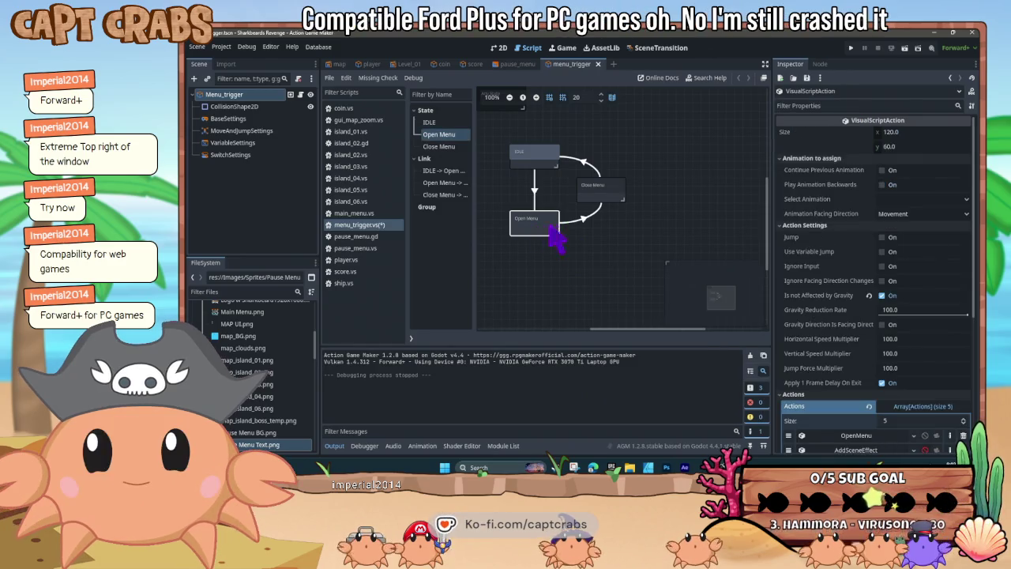
scroll(854, 304, "down", 4)
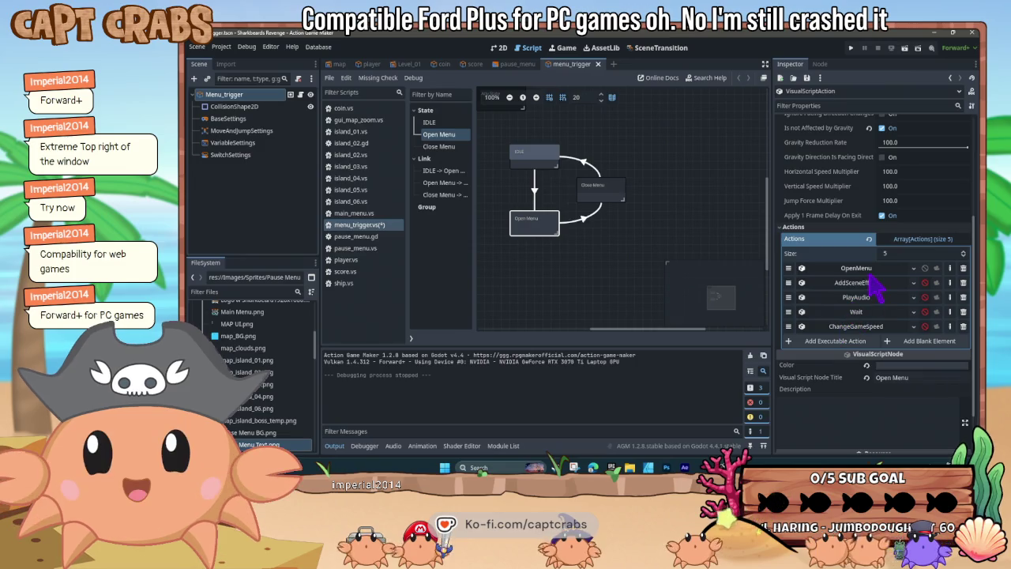
left_click(855, 268)
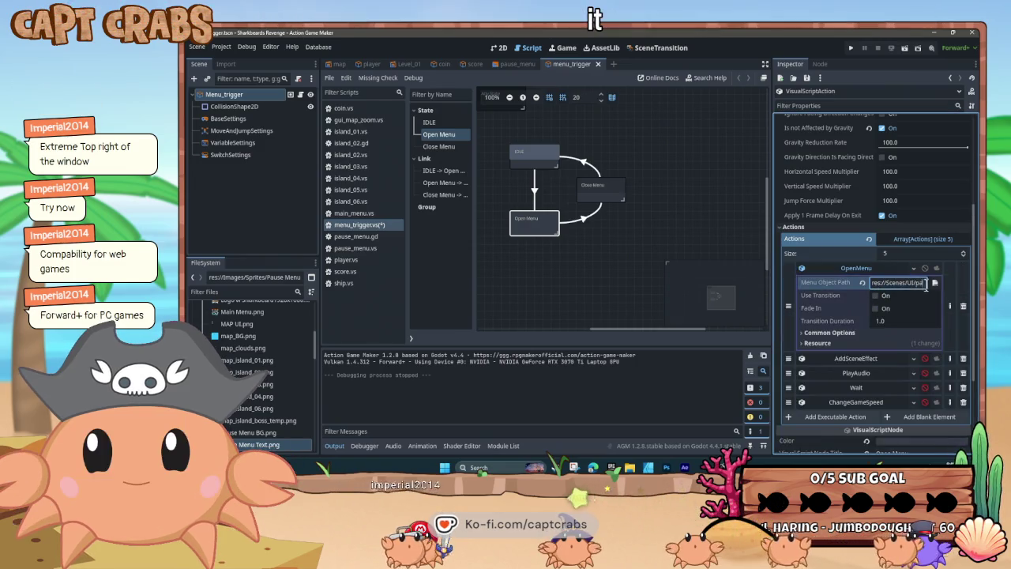
left_click(885, 283)
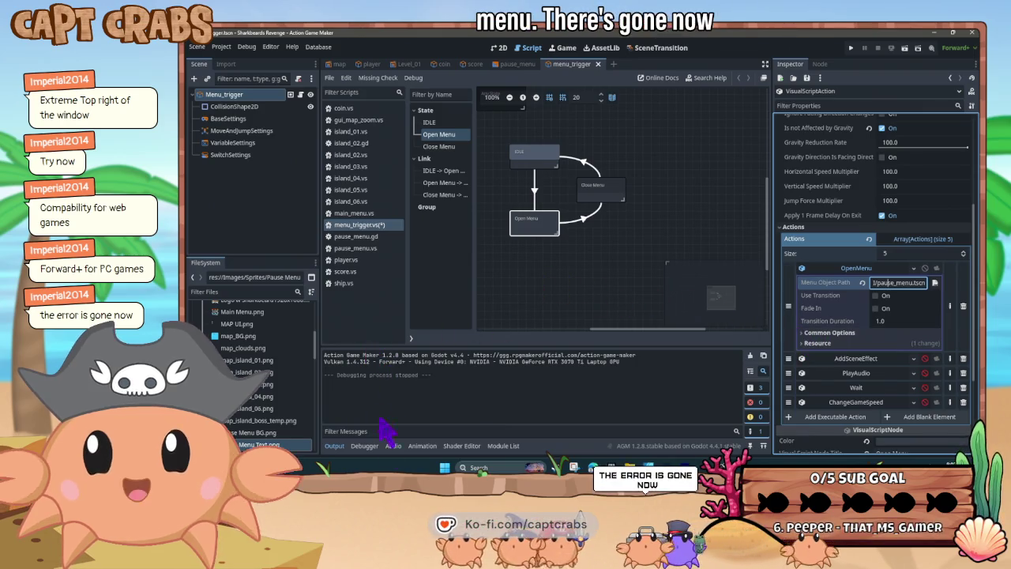
left_click(551, 263)
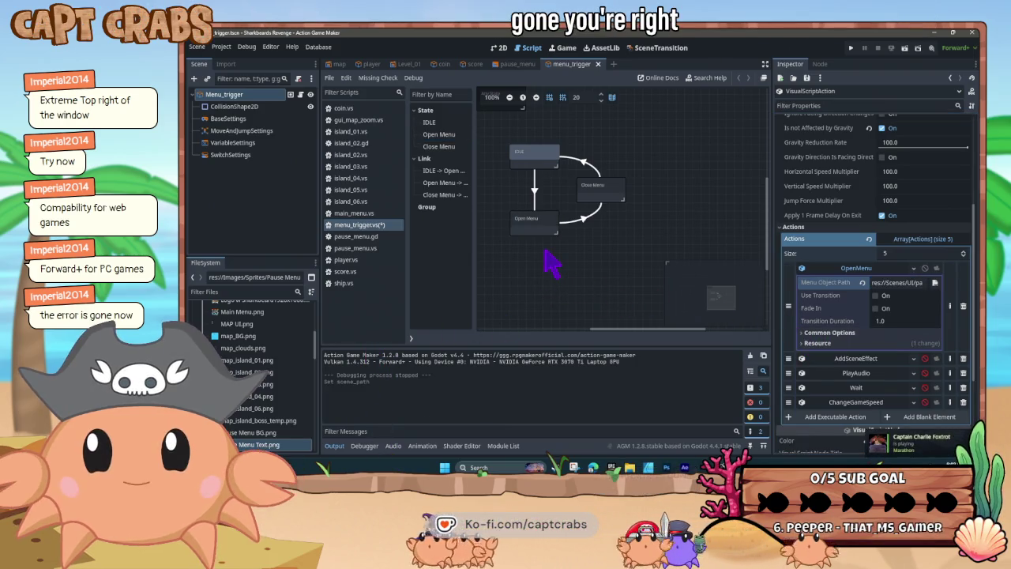
key("ctrl+s")
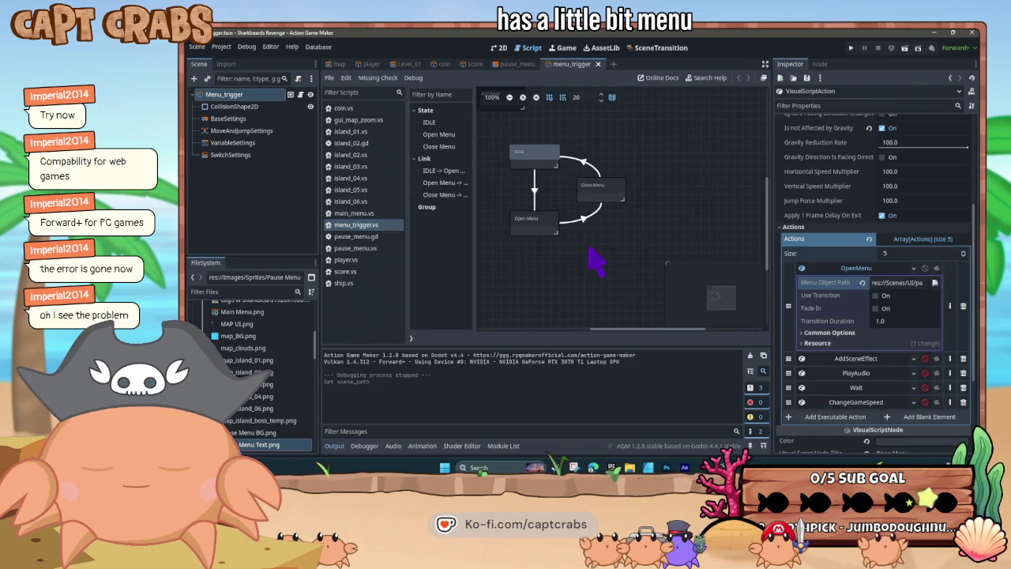
Toggle ignoring on the AddSceneEffect, remaining and ChangeGameSpeed actions
left_click(925, 359)
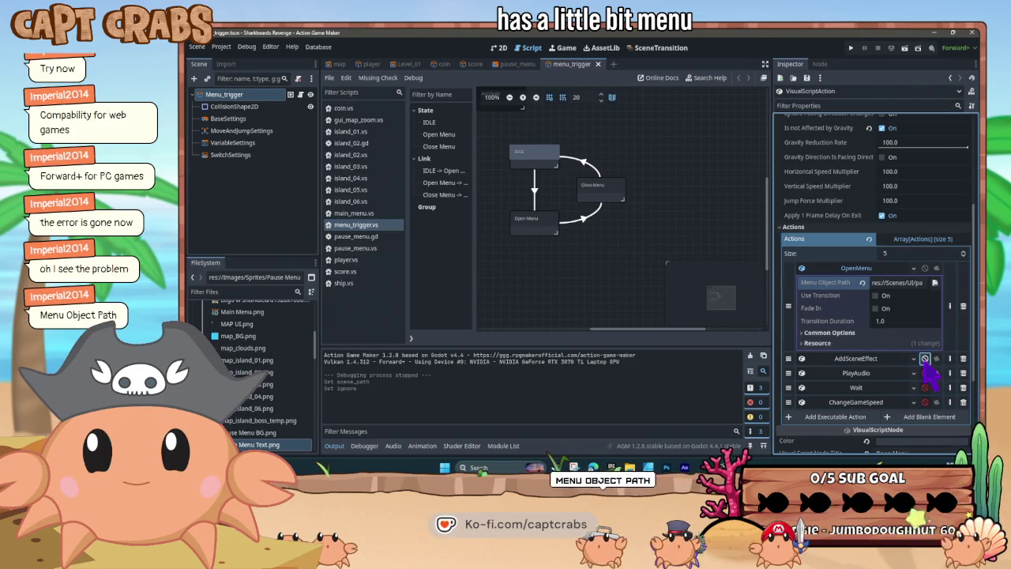
left_click(924, 387)
left_click(925, 402)
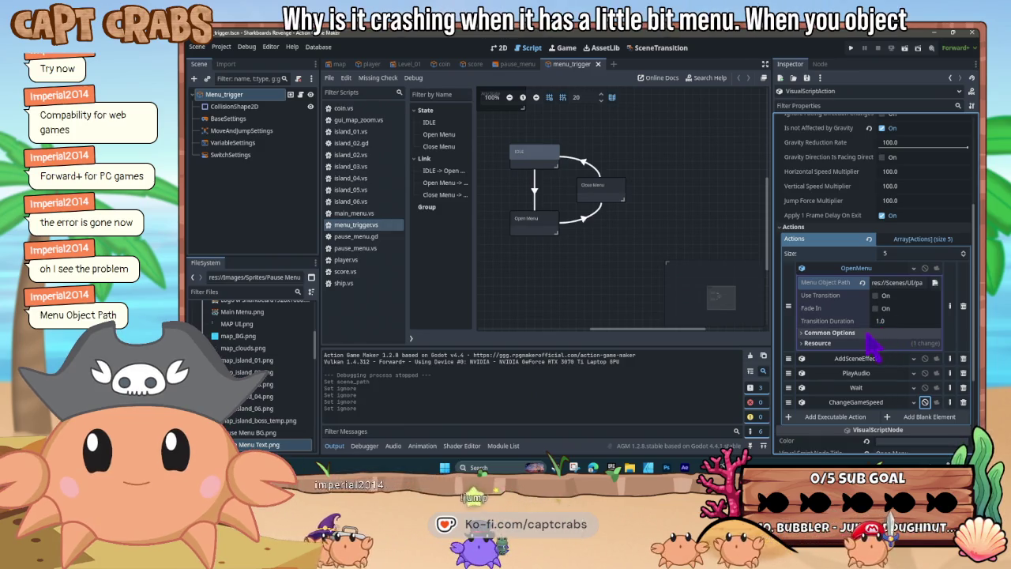
Enter Scenes/UI/menu_ as OpenMenu's resource path, leave Local to Scene off, and browse for the menu scene
left_click(806, 344)
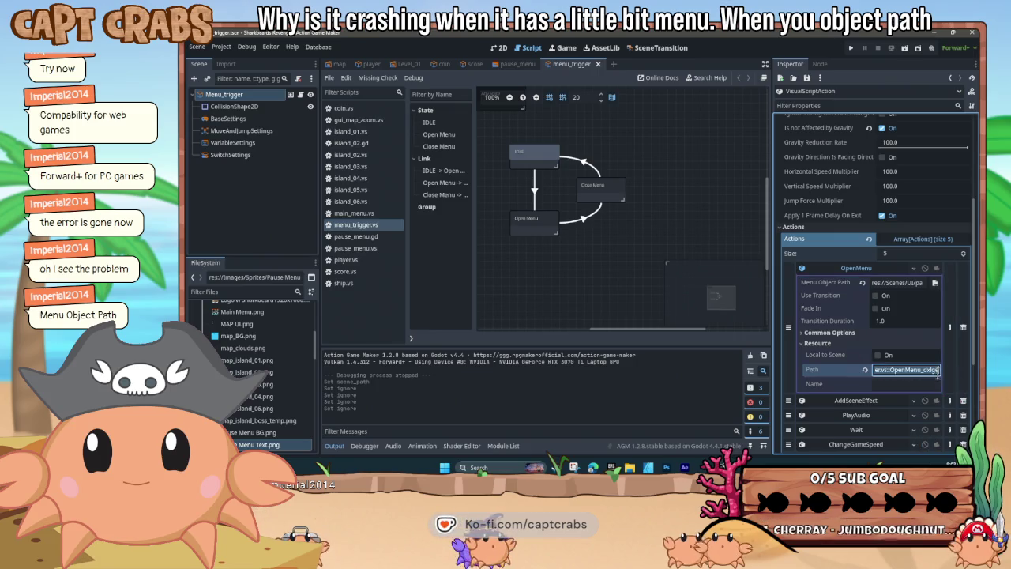
type("Scenes/UI/menu_")
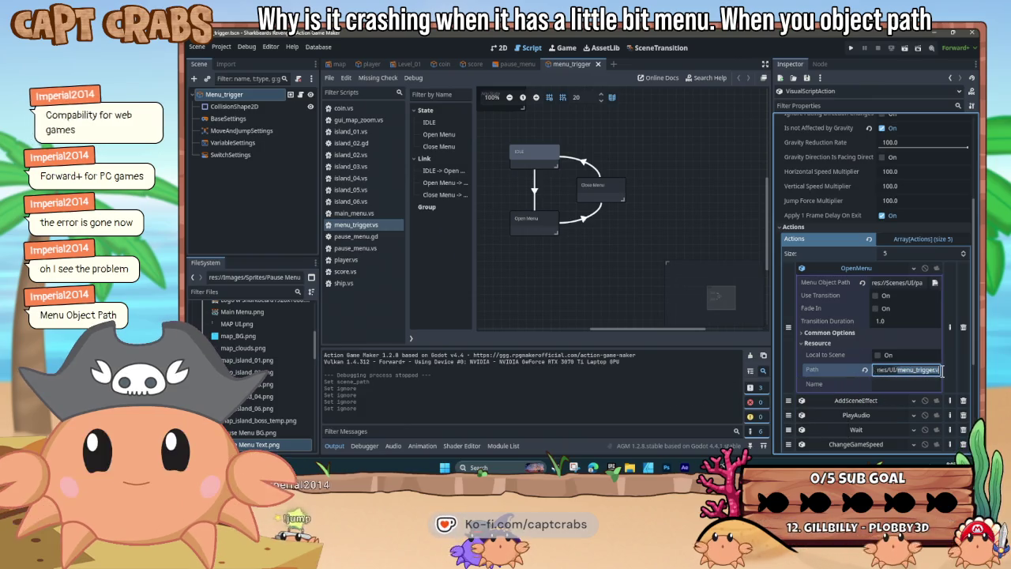
key("ctrl+a")
left_click_drag(928, 377, 939, 377)
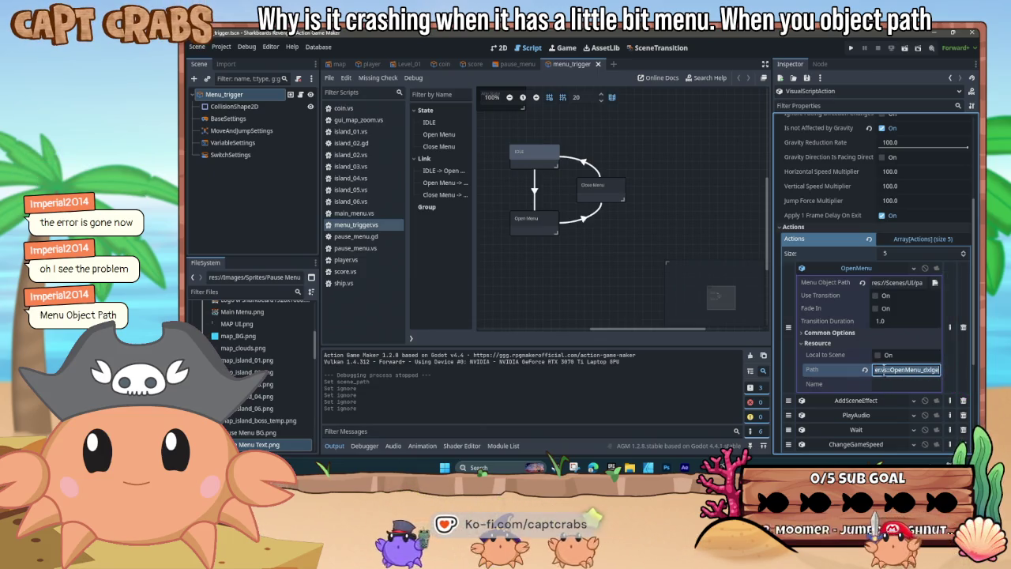
left_click(878, 355)
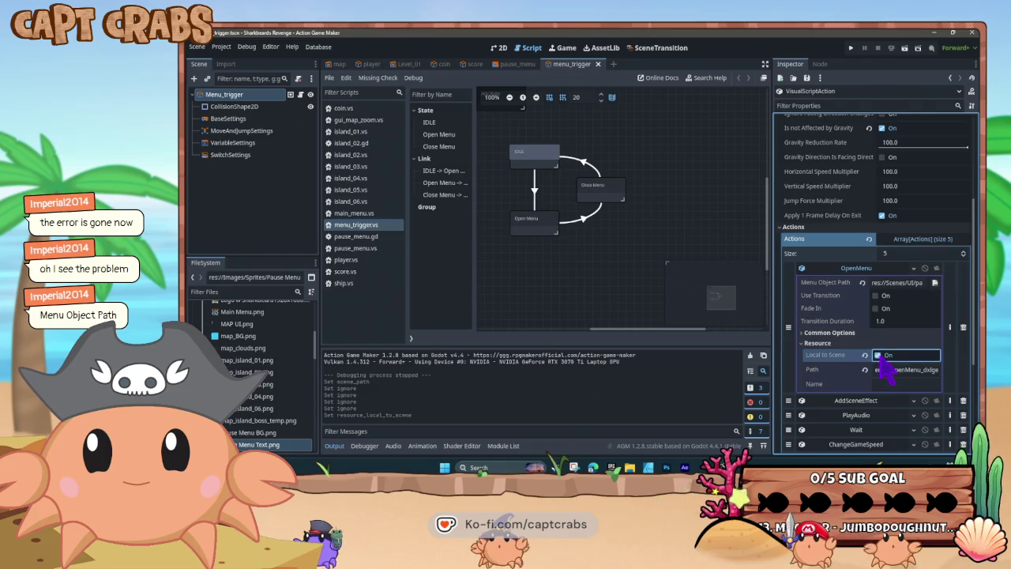
left_click(878, 355)
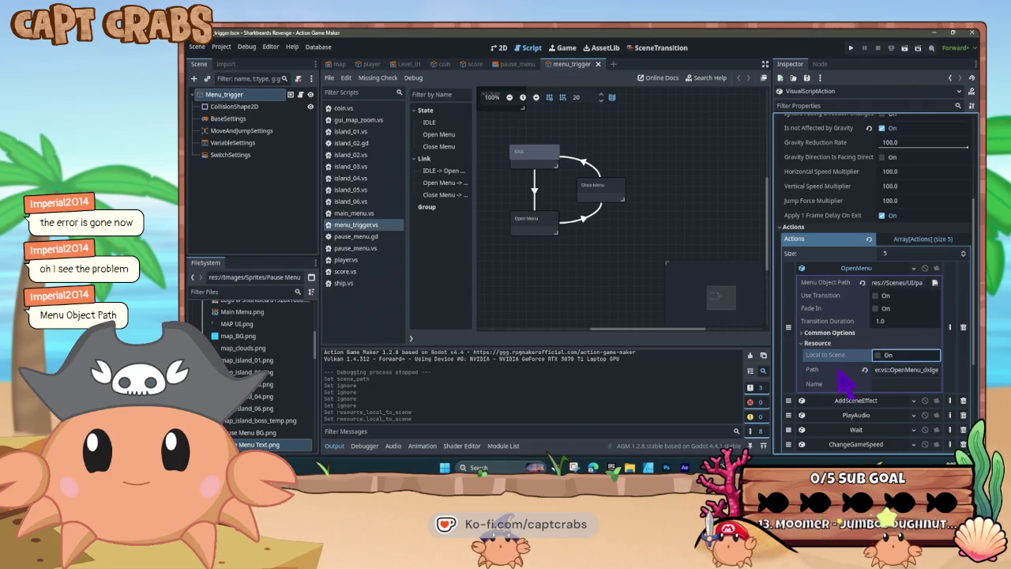
left_click(809, 343)
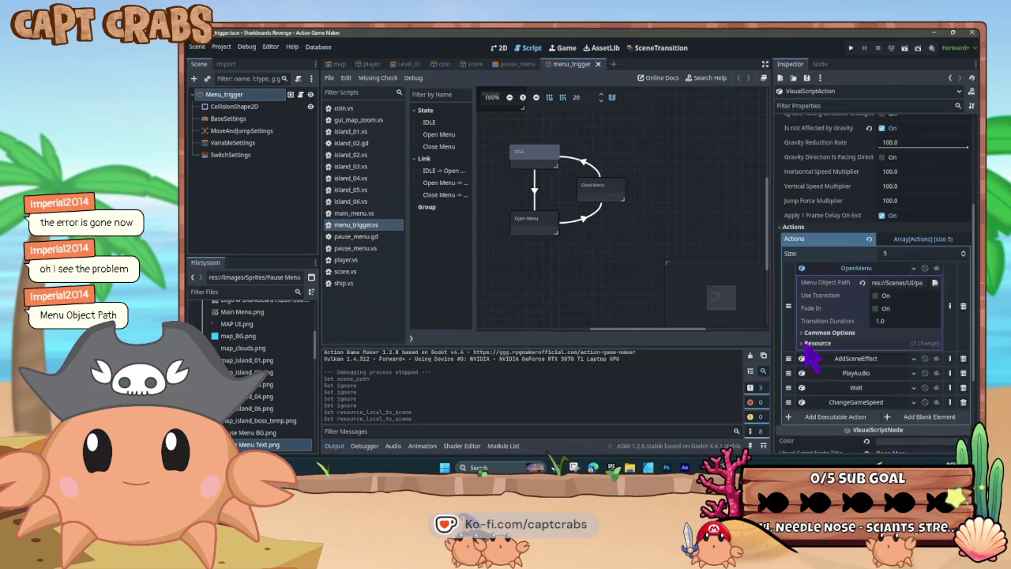
left_click(936, 285)
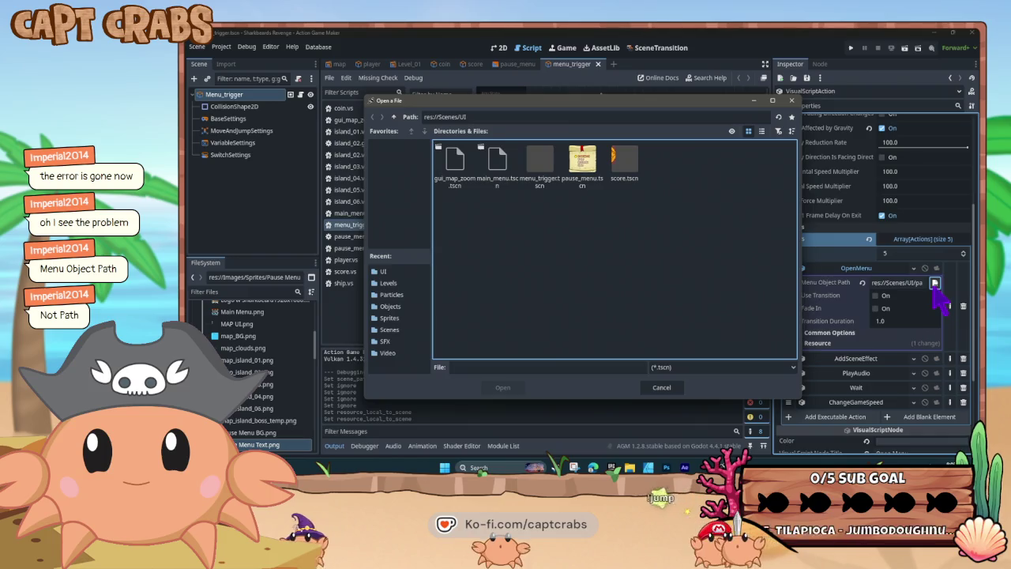
Pick res://Scenes/UI/pause_menu.tscn as OpenMenu's Menu Object Path and set the action to ignored
left_click(661, 387)
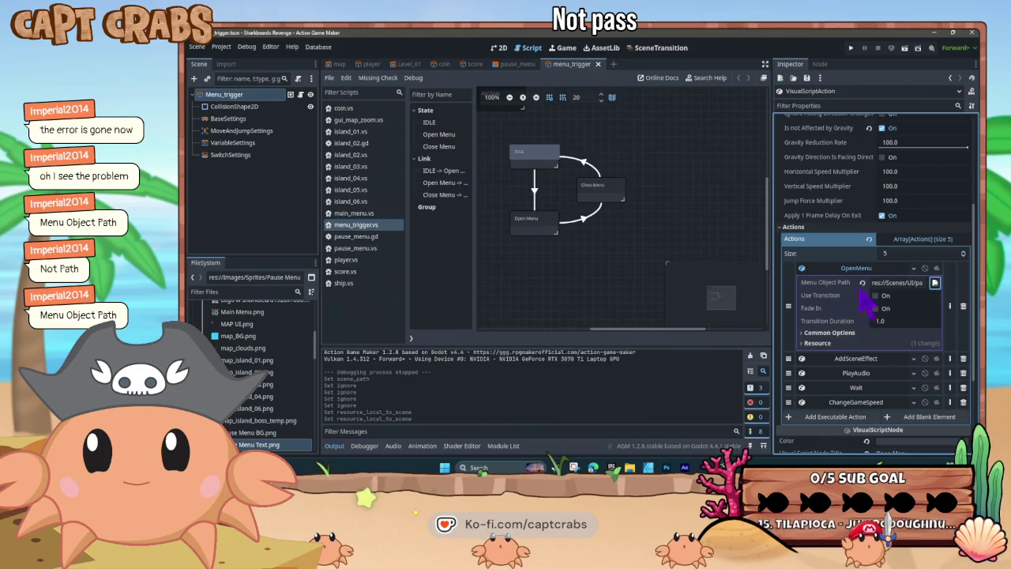
left_click(934, 283)
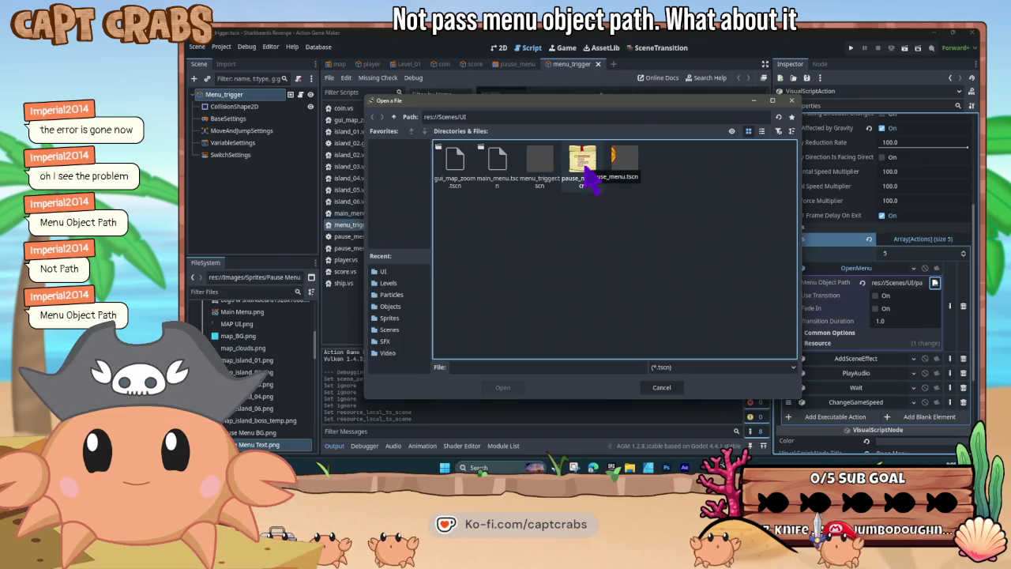
double_click(586, 168)
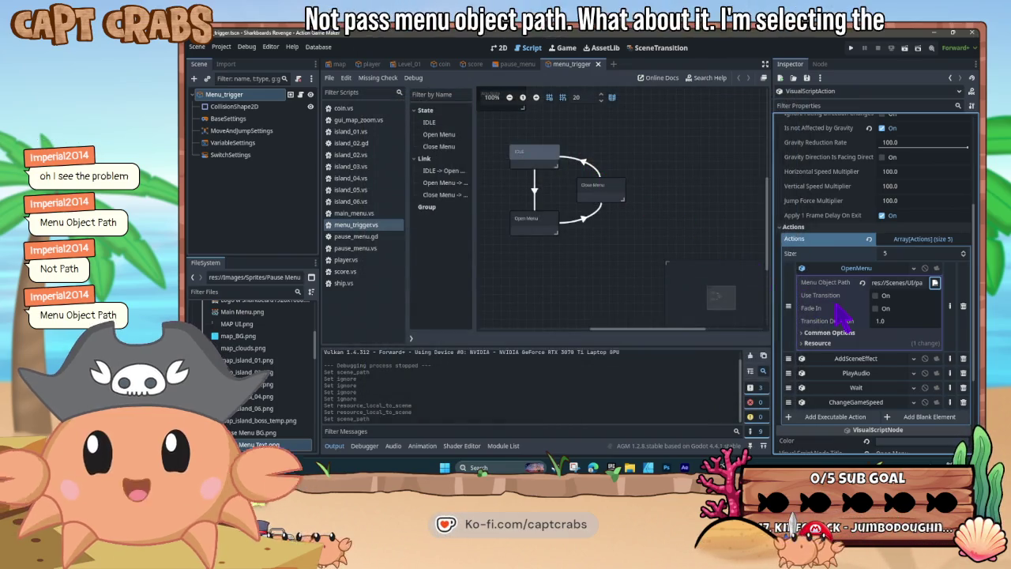
left_click(922, 282)
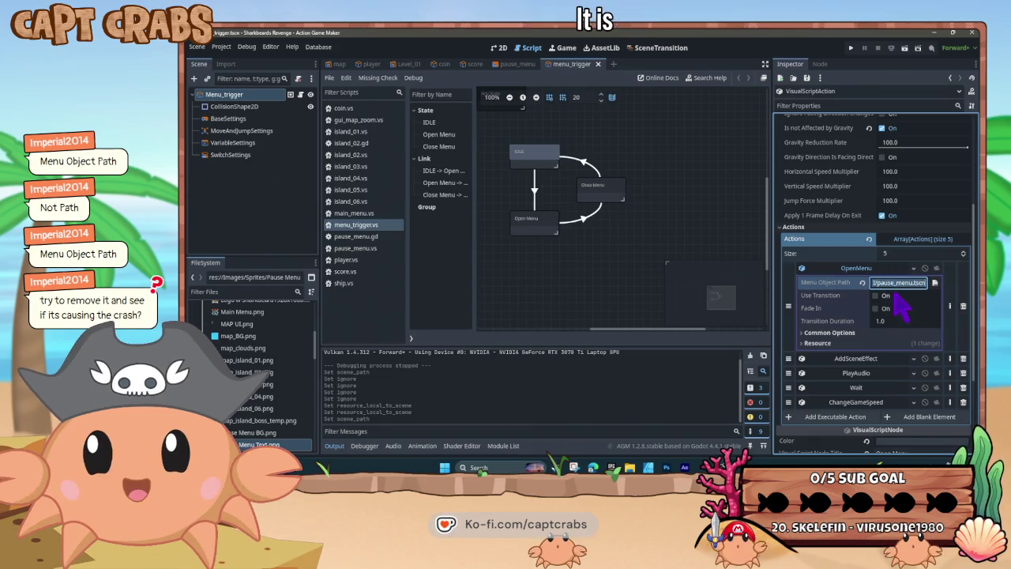
left_click(924, 268)
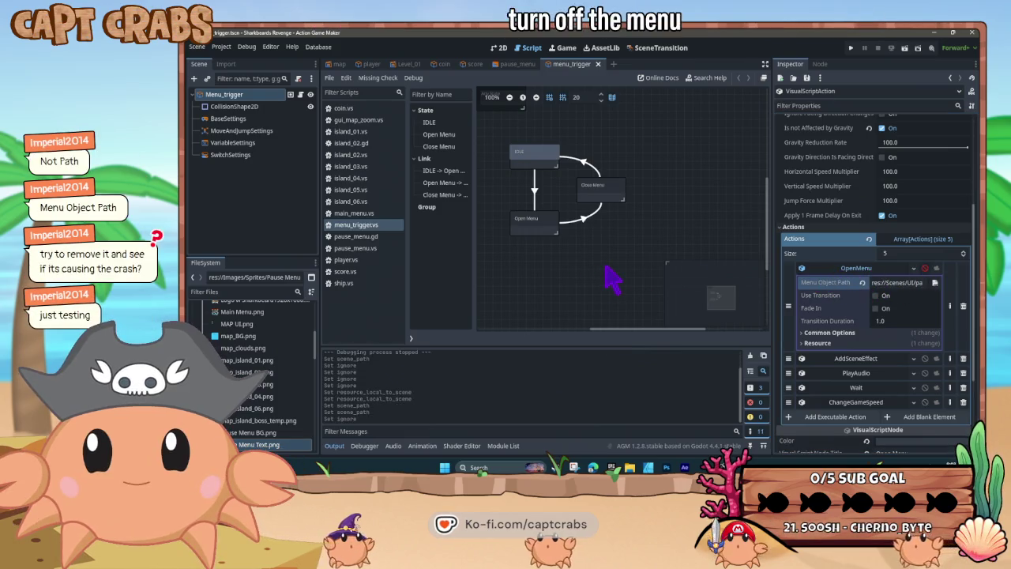
Save and test-run the game with OpenMenu disabled, then stop the run
key("ctrl+s")
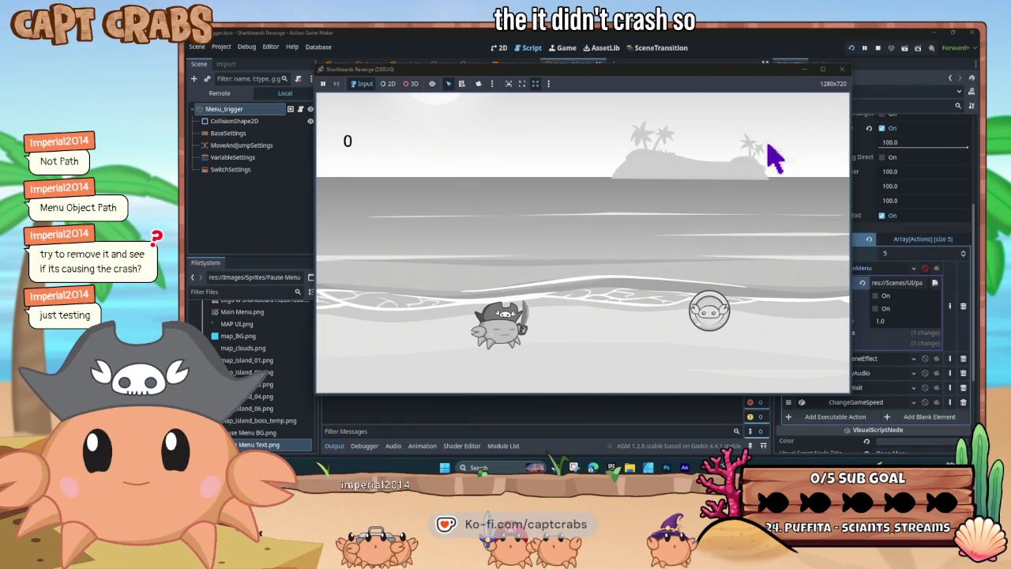
left_click(841, 70)
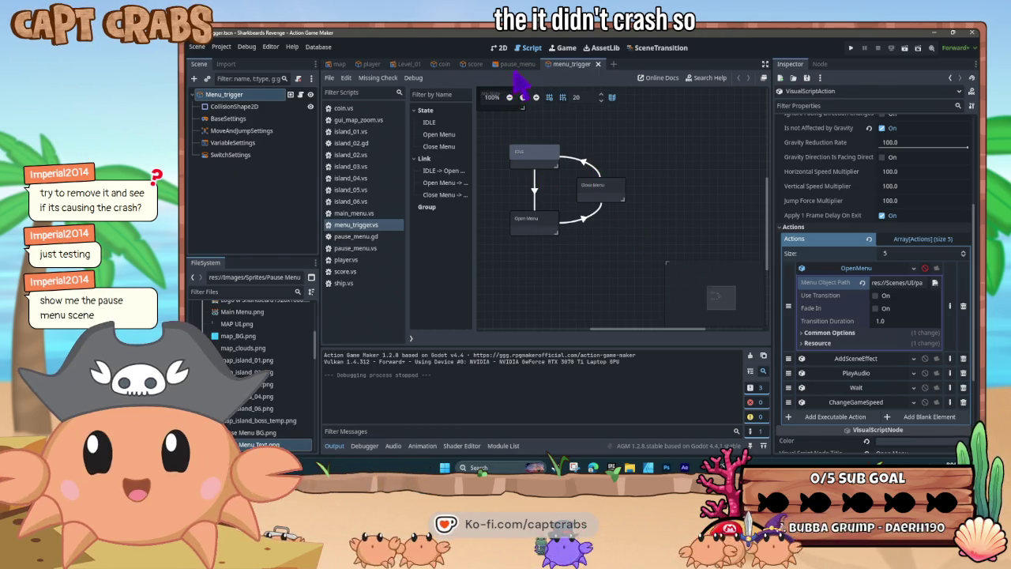
In pause_menu, check the second sprite in 2D, then show State001's action settings and Select Animation field
left_click(517, 66)
left_click(527, 158)
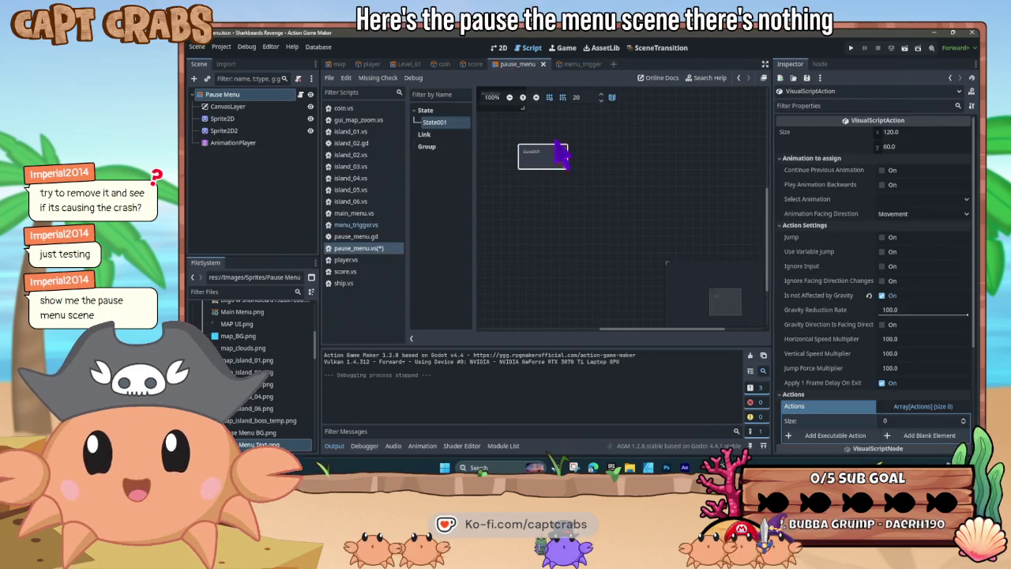
left_click(497, 48)
scroll(501, 262, "down", 4)
scroll(501, 262, "up", 3)
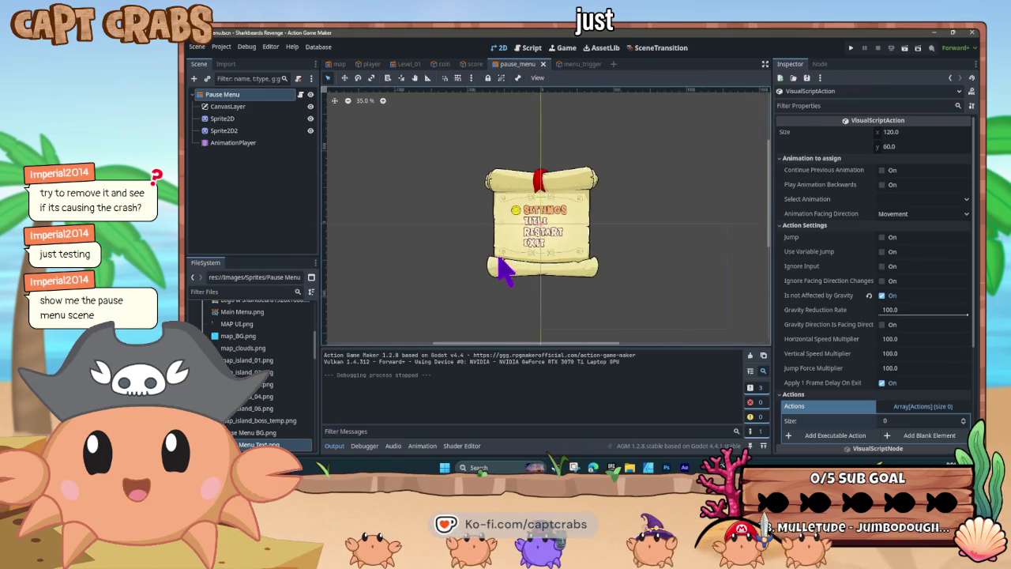
left_click(257, 130)
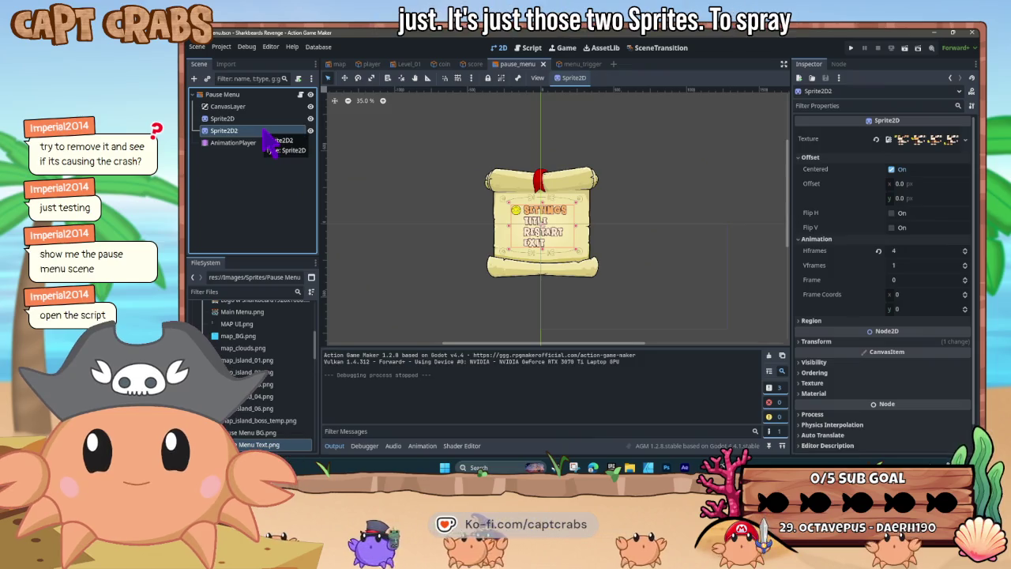
left_click(529, 47)
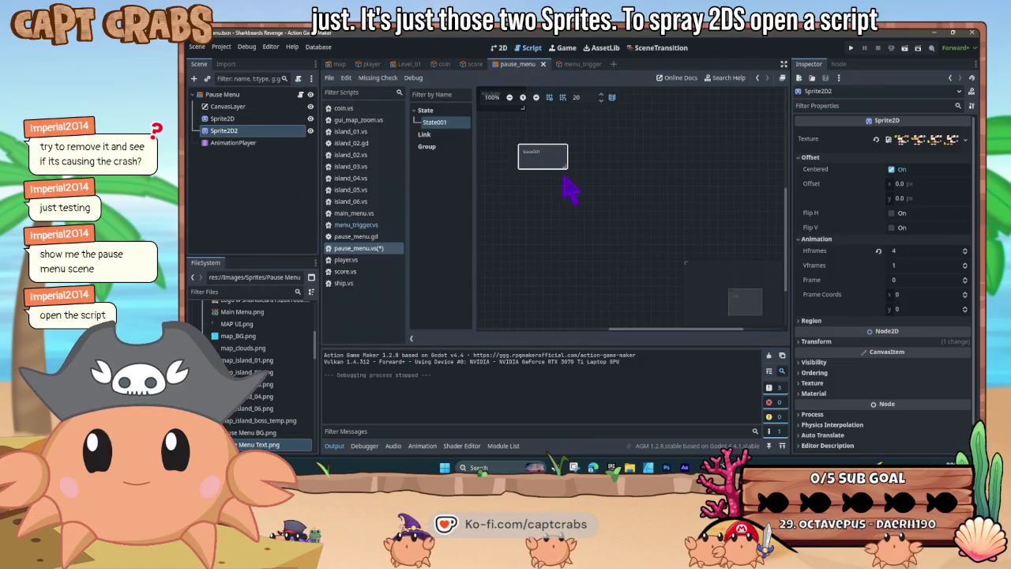
left_click(537, 162)
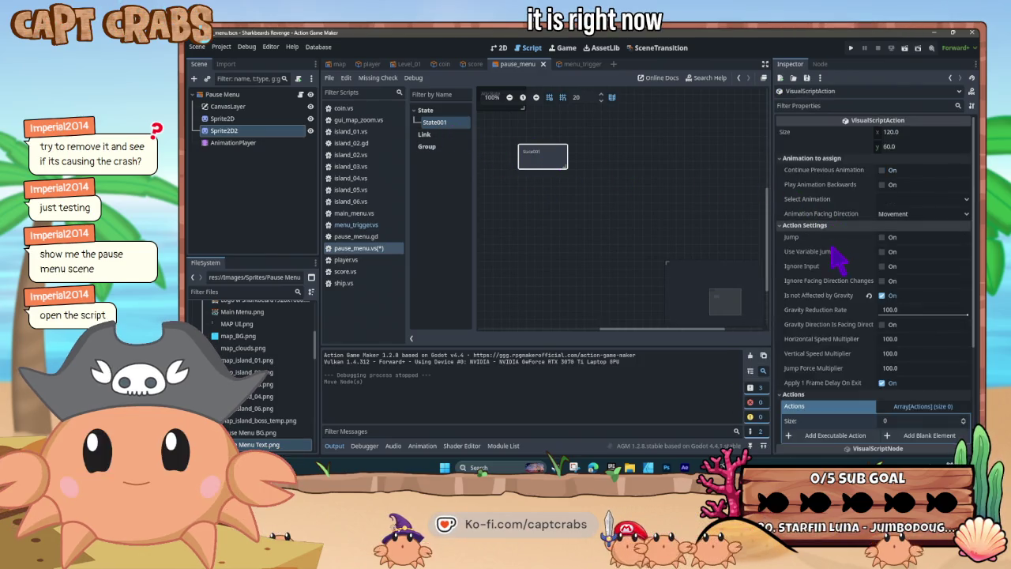
mouse_move(834, 249)
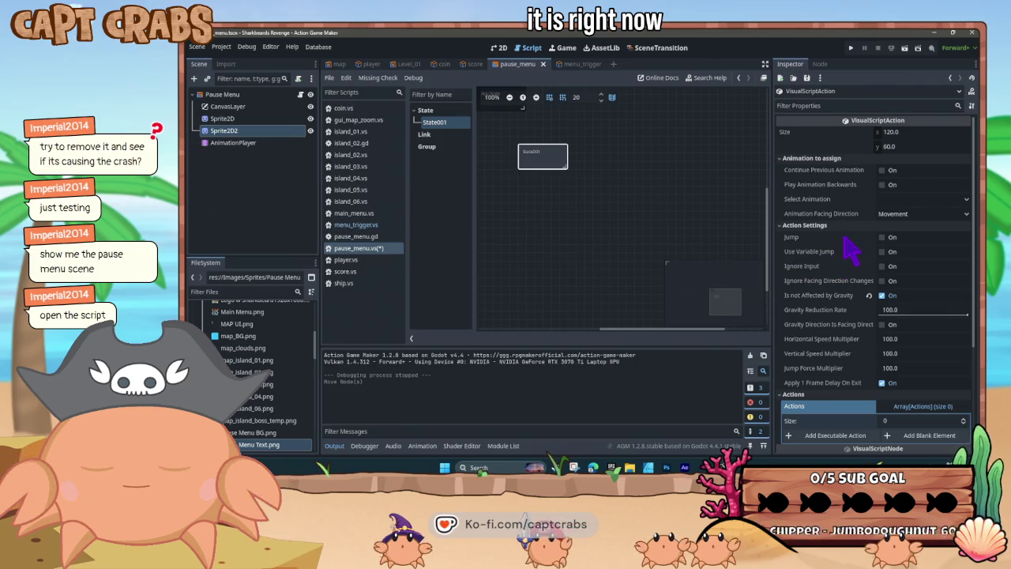
left_click(904, 202)
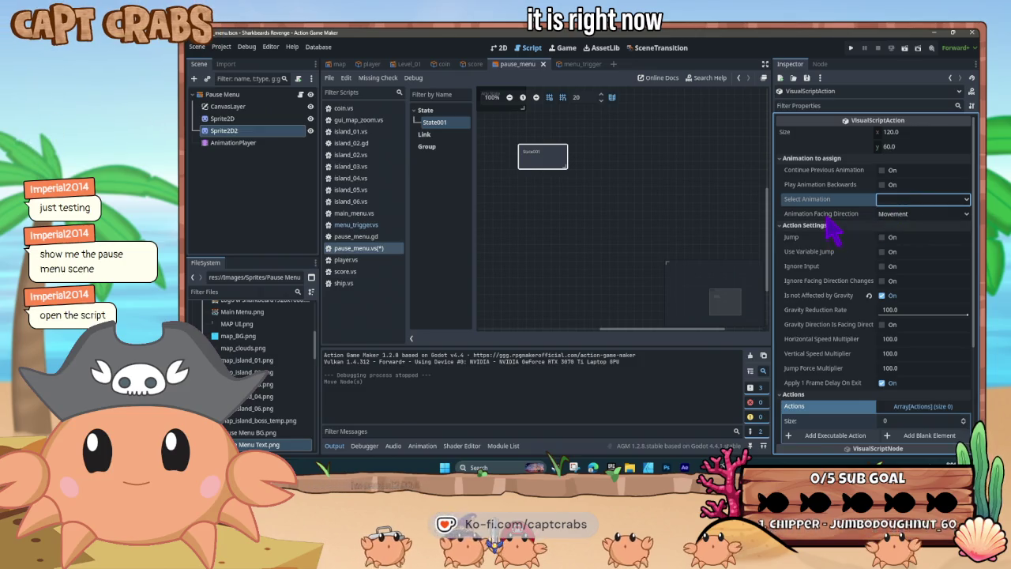
Save pause_menu.vs, then select the Pause Menu root node to reveal its attached script
left_click(520, 69)
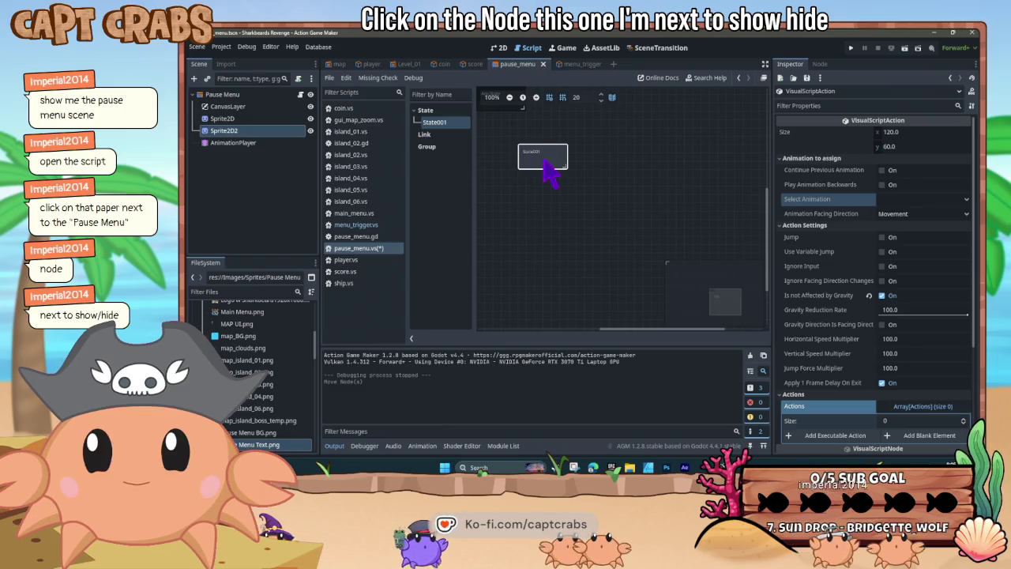
key("ctrl+s")
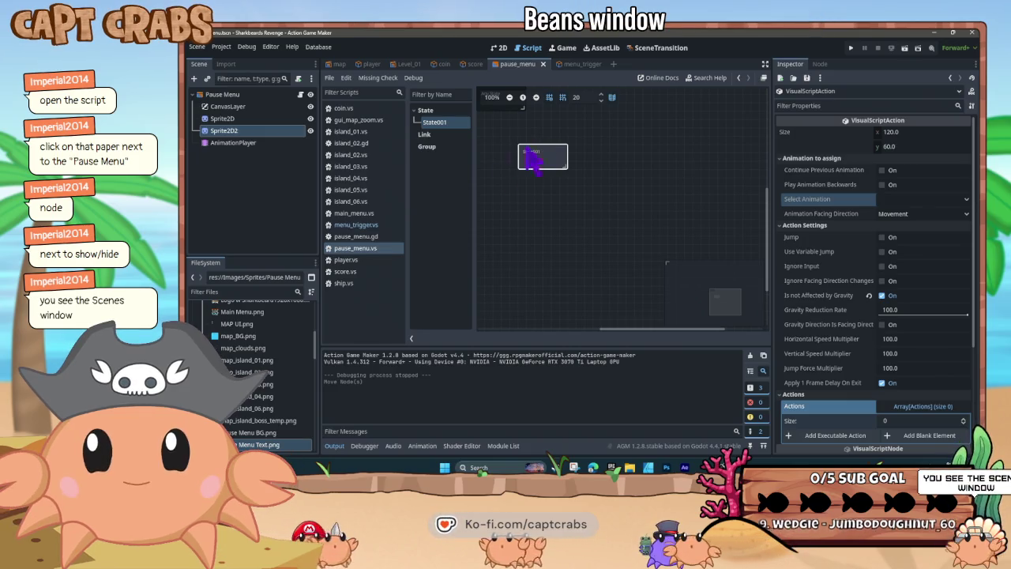
scroll(269, 405, "down", 2)
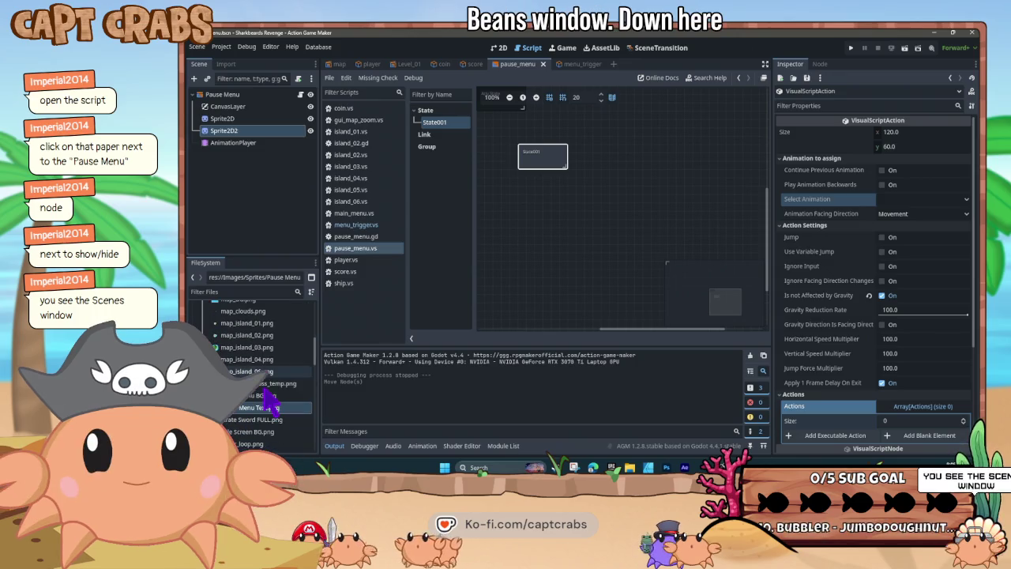
scroll(268, 404, "down", 5)
scroll(269, 404, "down", 3)
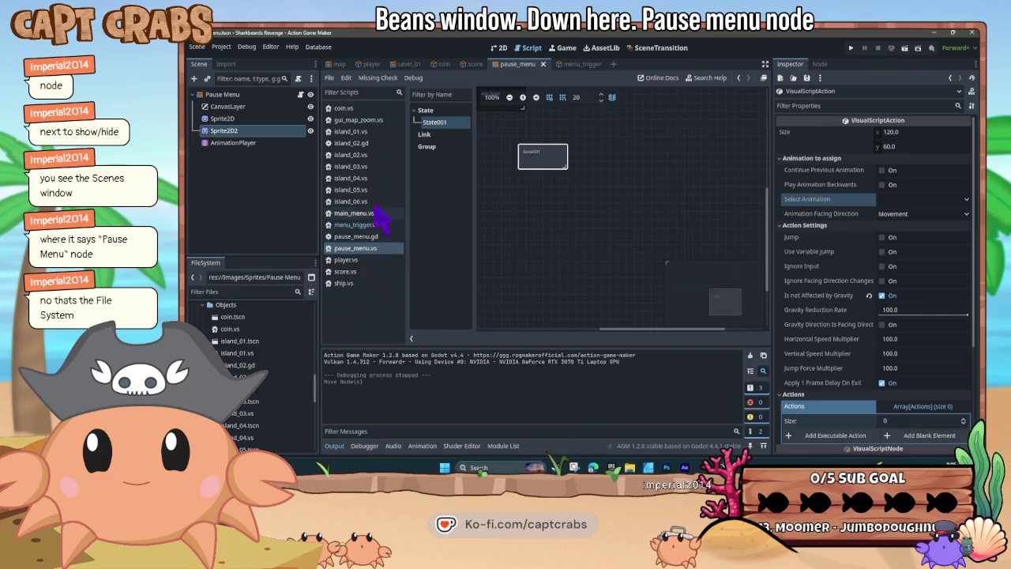
left_click(241, 95)
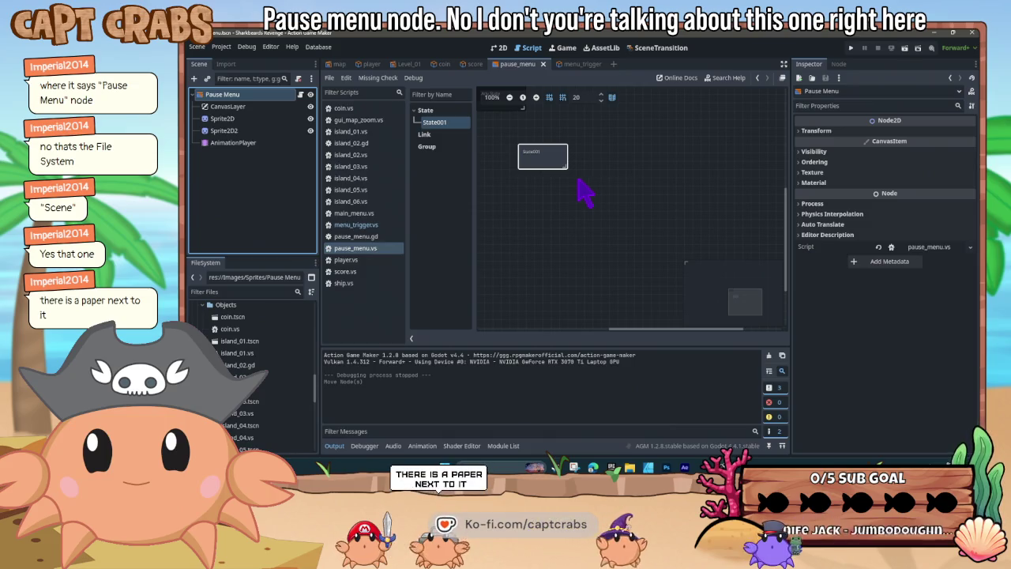
left_click(300, 94)
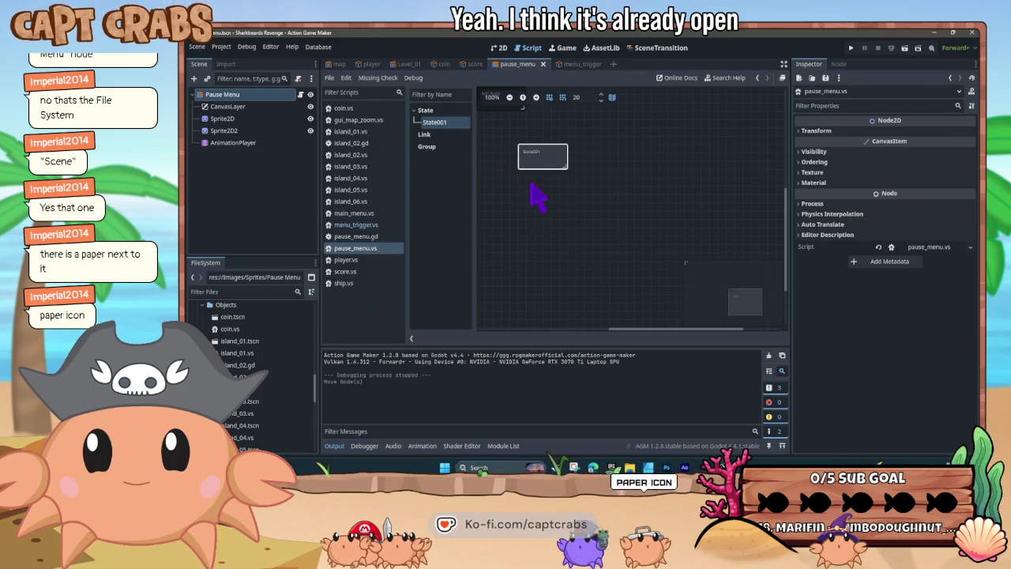
Detach and reattach pause_menu.gd on Pause Menu, then close the pause_menu scene without saving
left_click(298, 79)
left_click(298, 79)
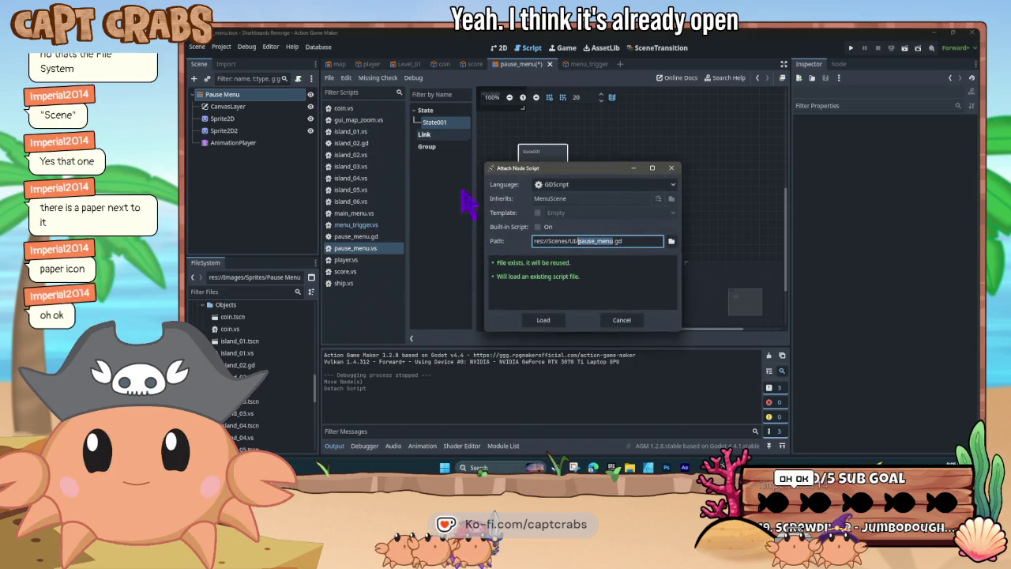
left_click(540, 320)
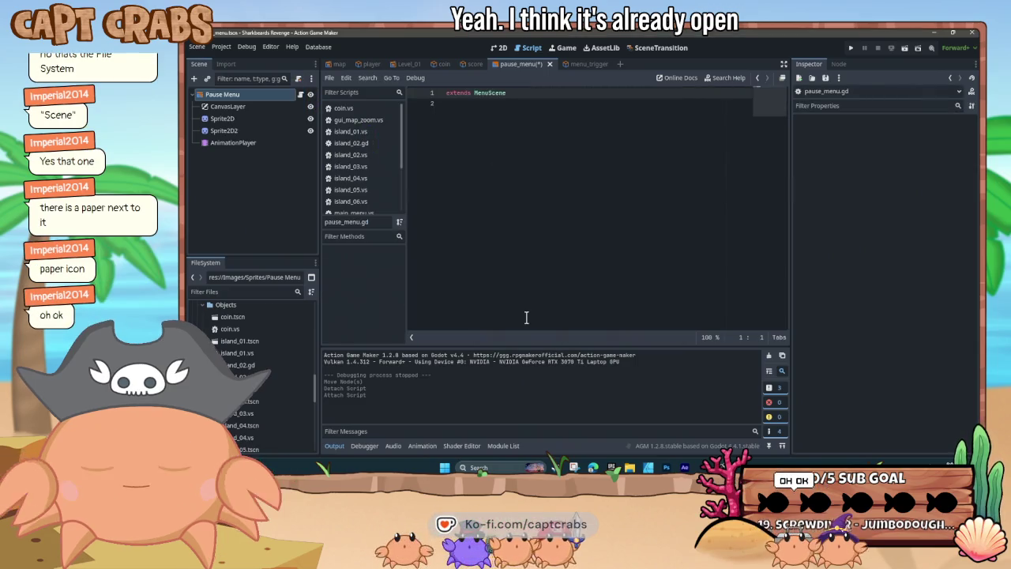
left_click(549, 64)
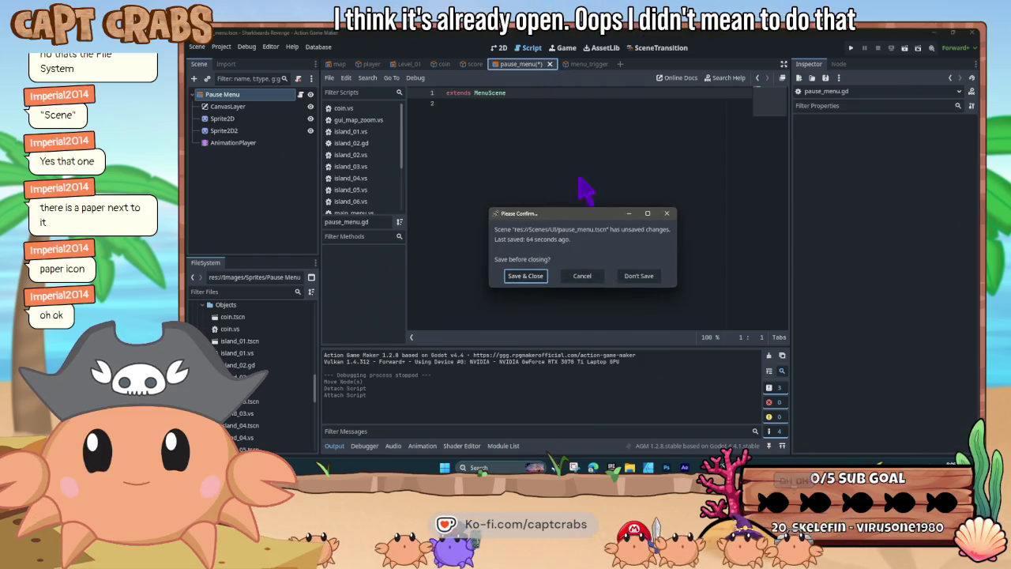
left_click(636, 277)
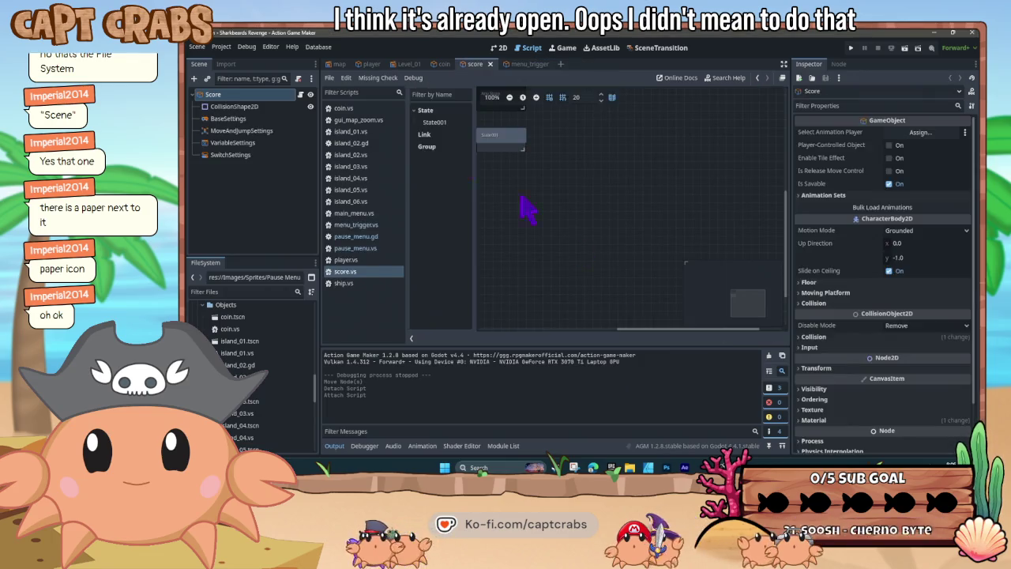
Reattach the existing score.vs visual script to the Score node and save the scene
left_click(298, 79)
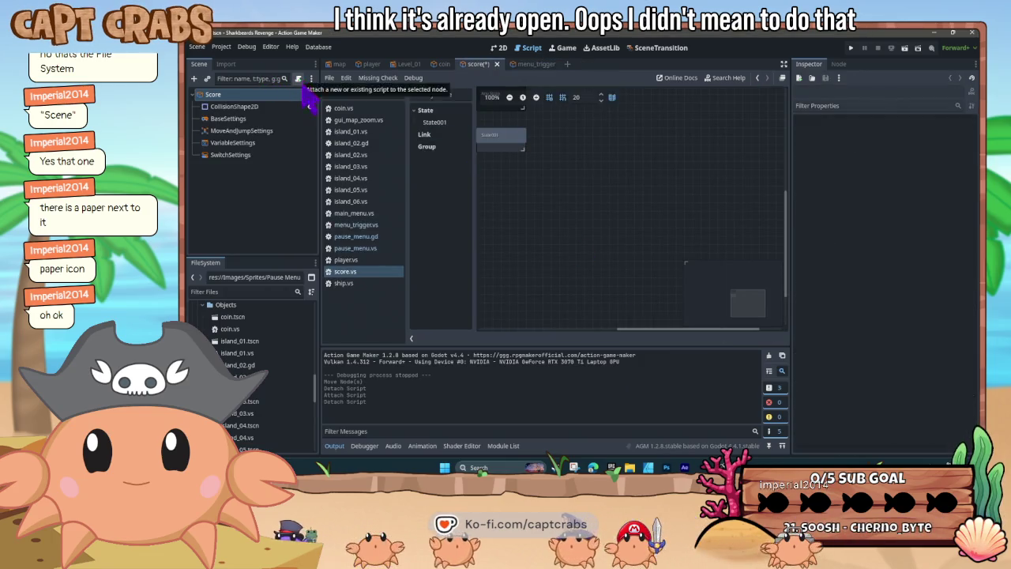
left_click(298, 79)
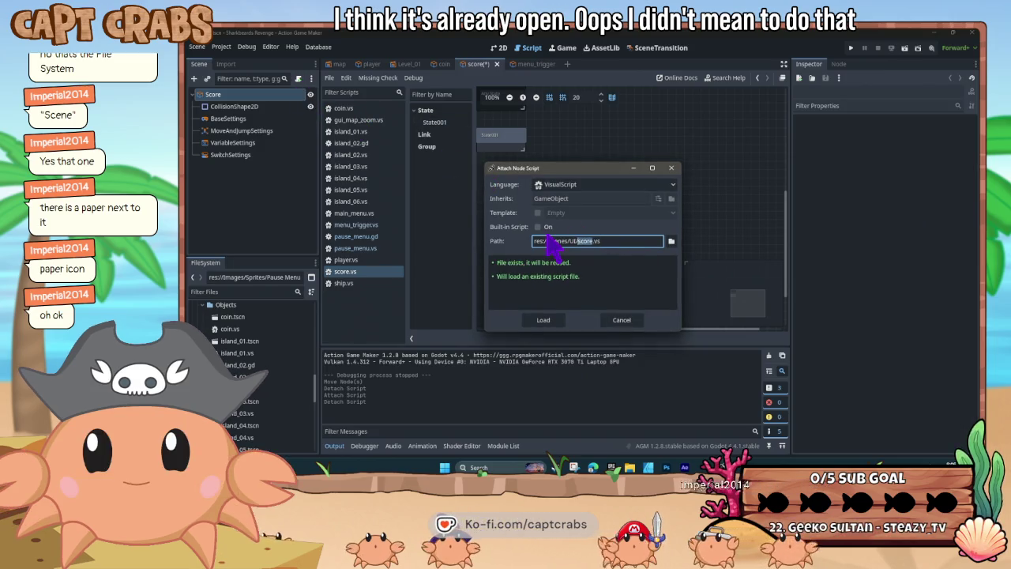
left_click(579, 186)
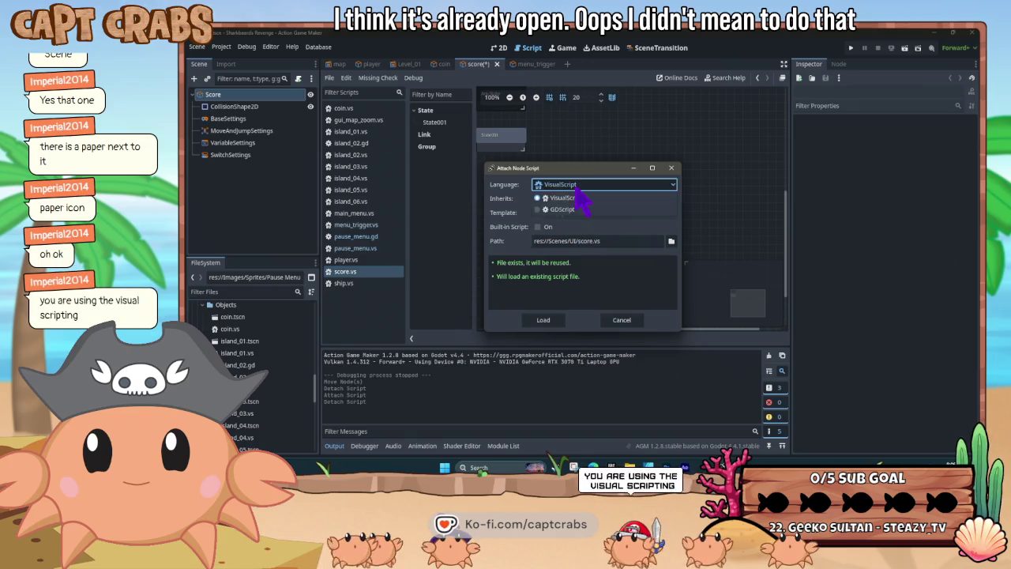
left_click(574, 198)
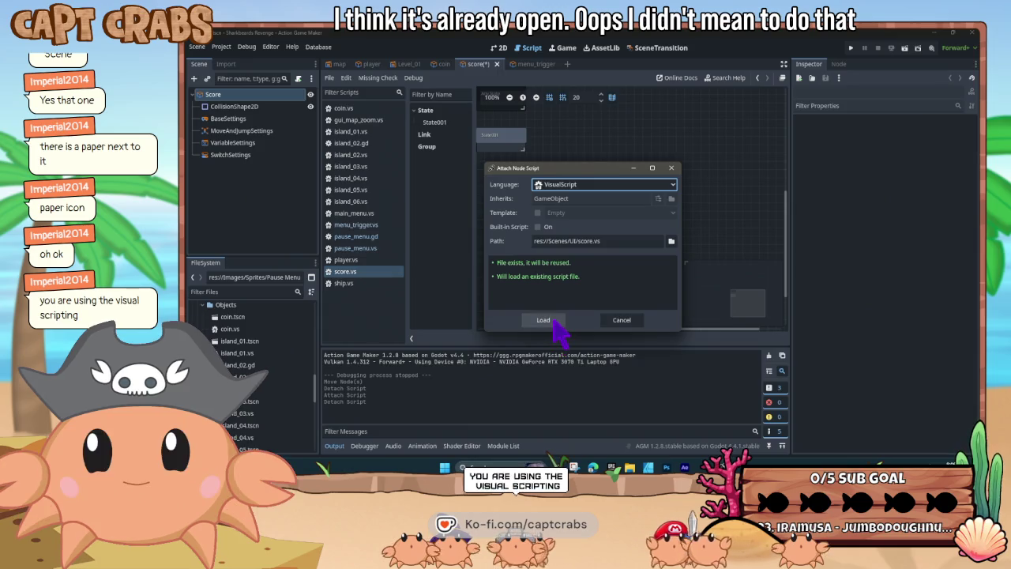
left_click(620, 321)
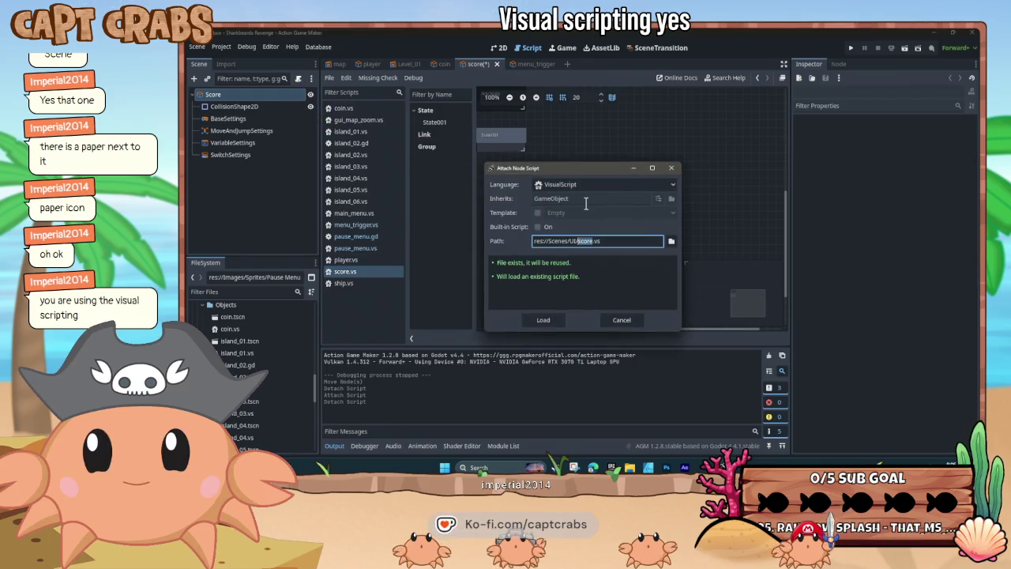
left_click(670, 240)
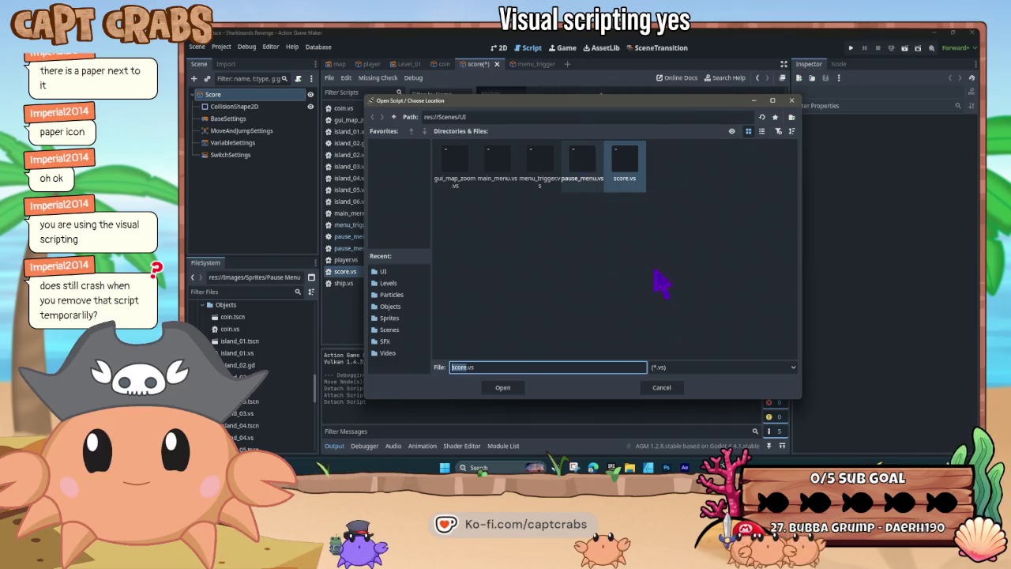
left_click(661, 388)
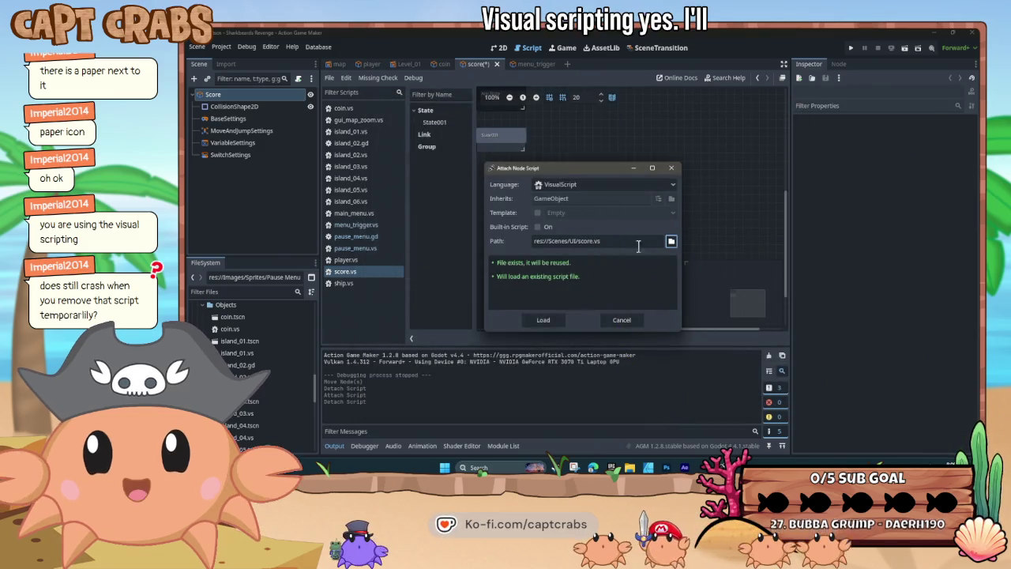
left_click(670, 241)
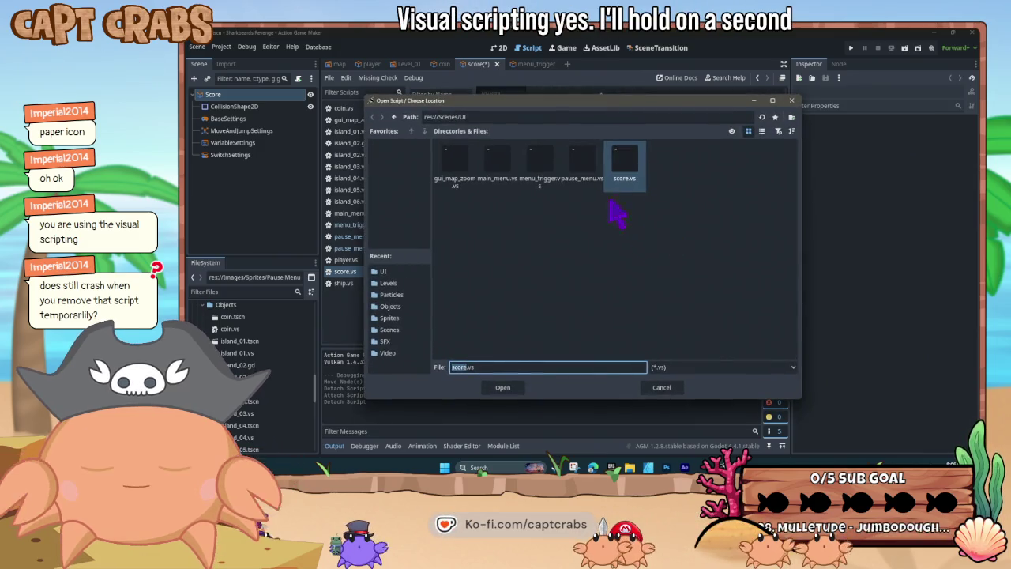
double_click(626, 162)
left_click(543, 320)
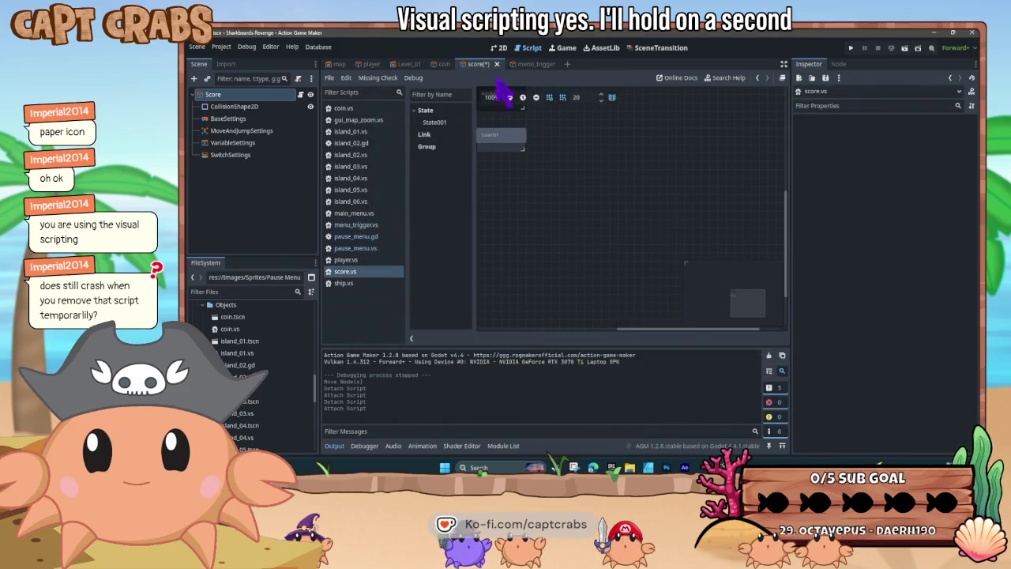
key("ctrl+s")
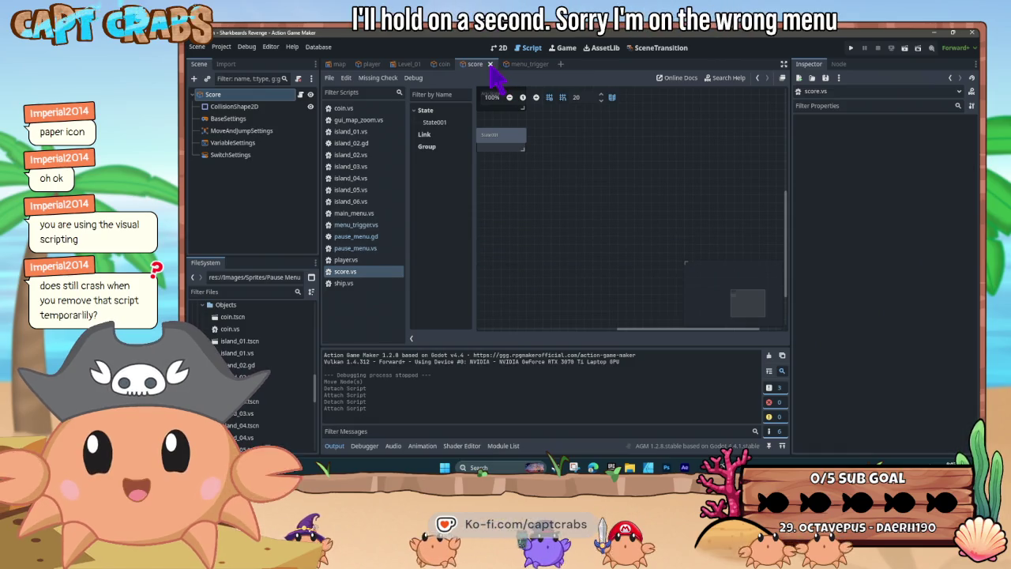
Close the score scene, briefly open and close main_menu.tscn, then reopen pause_menu.tscn and inspect State001
left_click(489, 64)
scroll(260, 347, "down", 1)
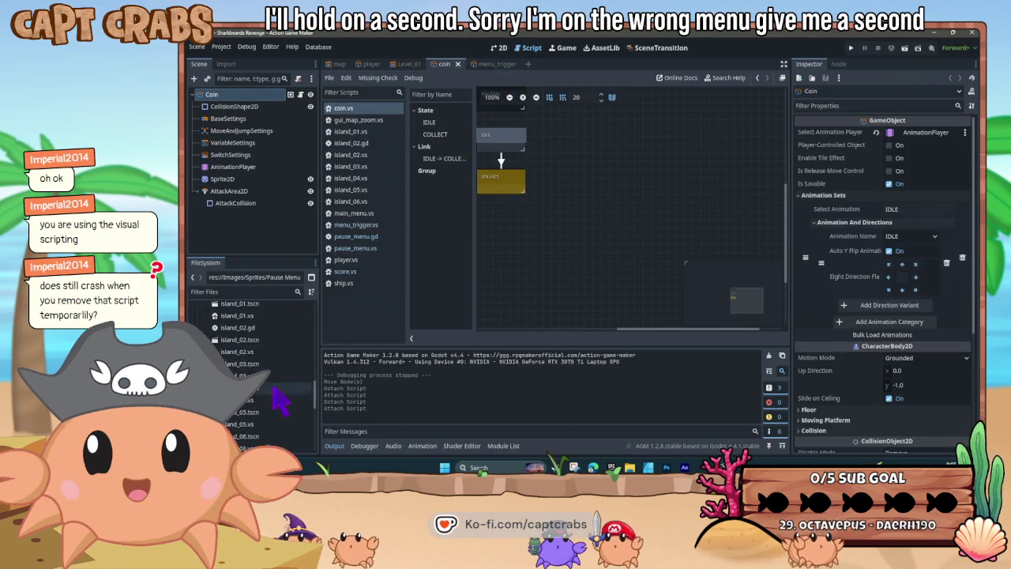
scroll(278, 400, "down", 3)
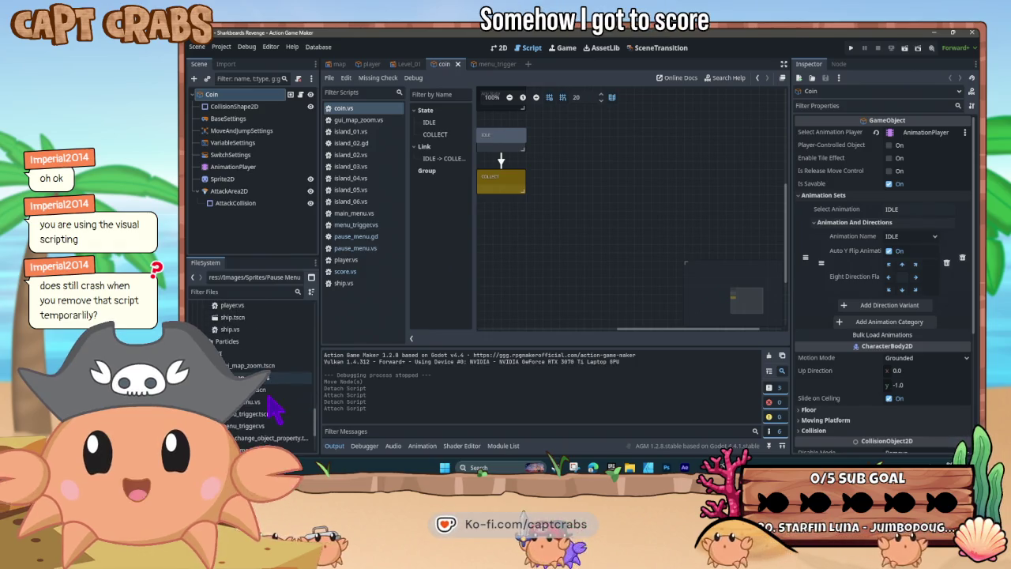
scroll(277, 418, "down", 2)
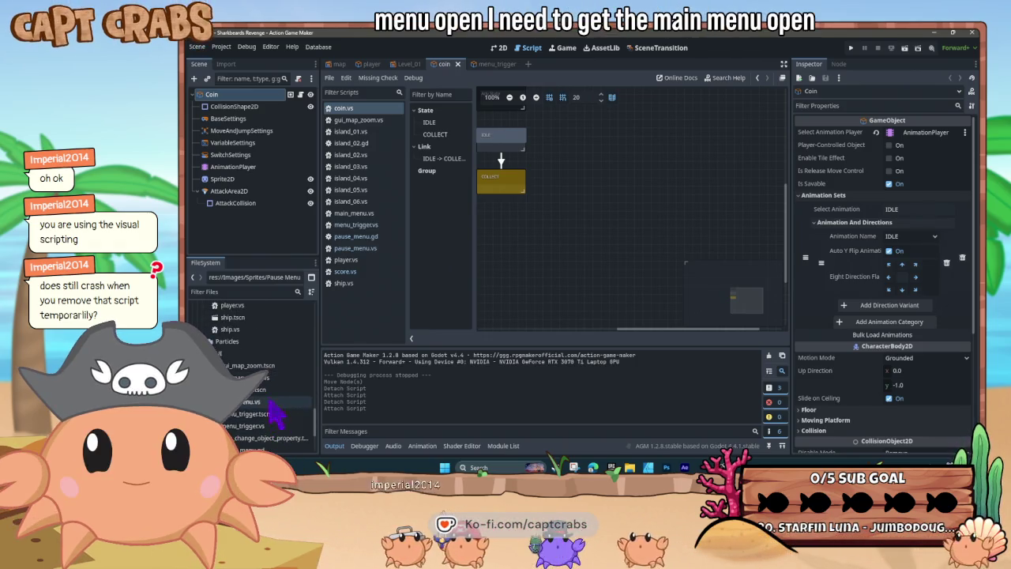
double_click(267, 389)
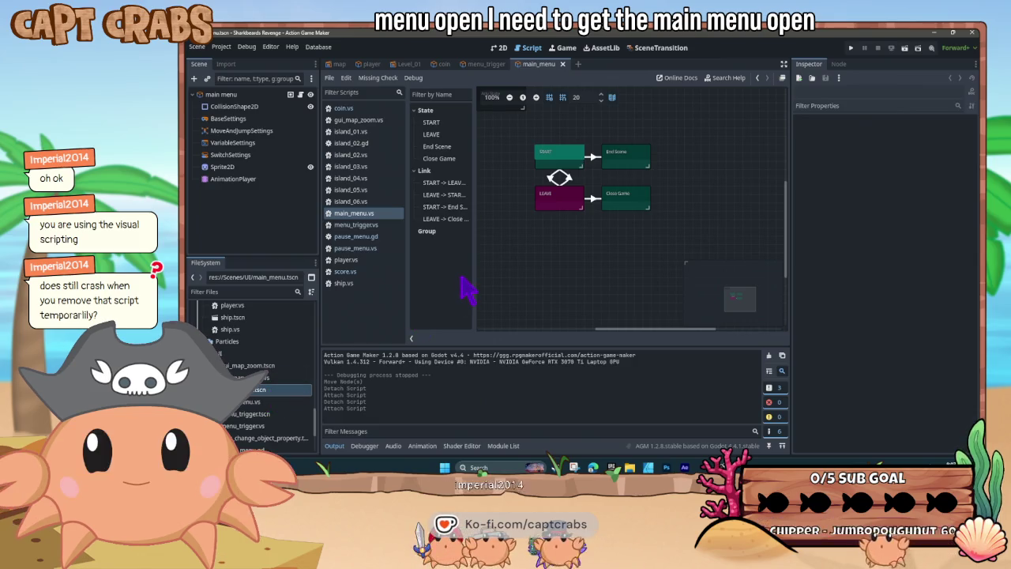
left_click(562, 64)
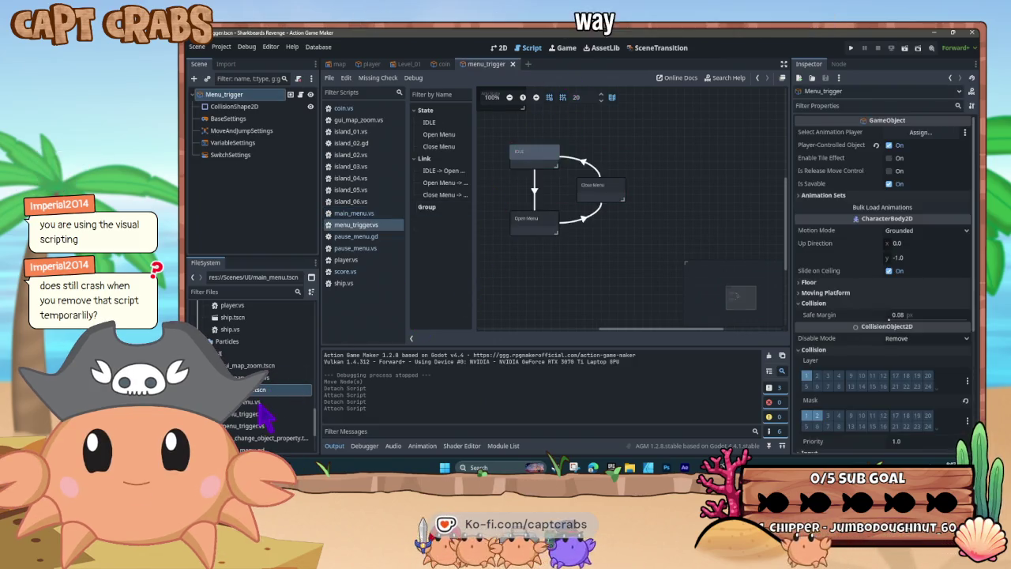
scroll(265, 427, "down", 1)
scroll(269, 430, "down", 1)
double_click(254, 405)
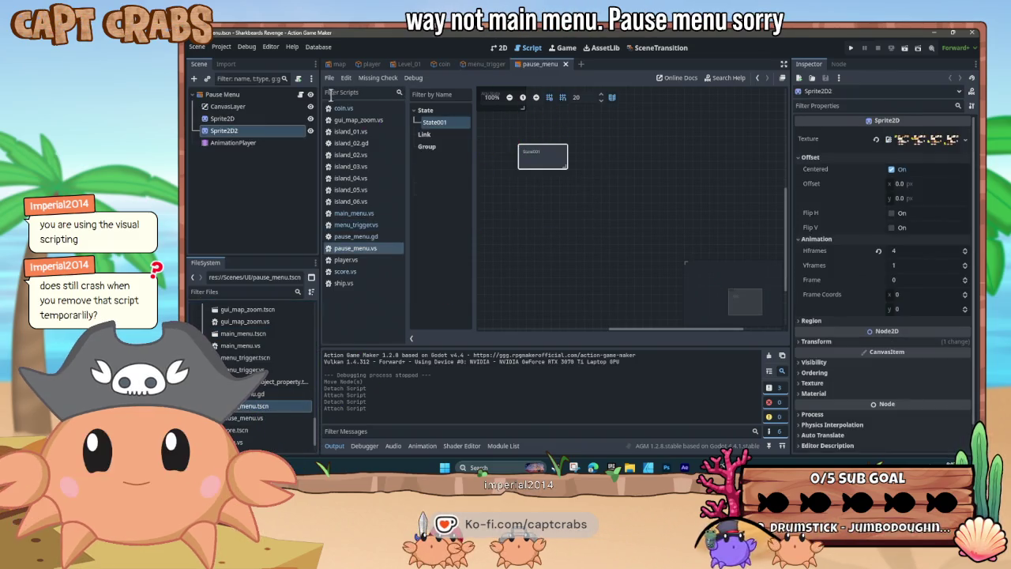
left_click(540, 157)
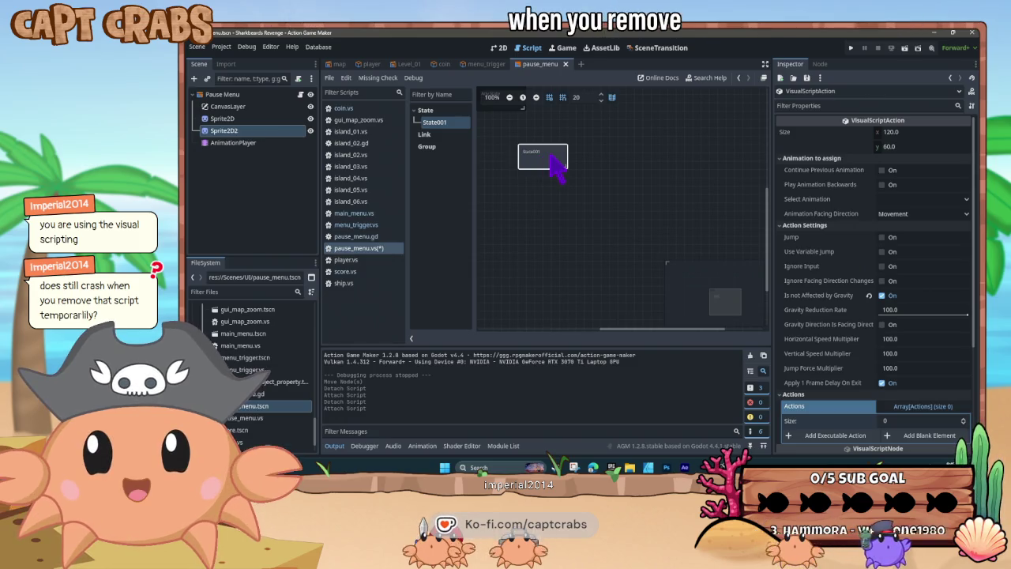
Open the Attach Node Script dialog three times and cancel each time without creating a script
left_click(297, 78)
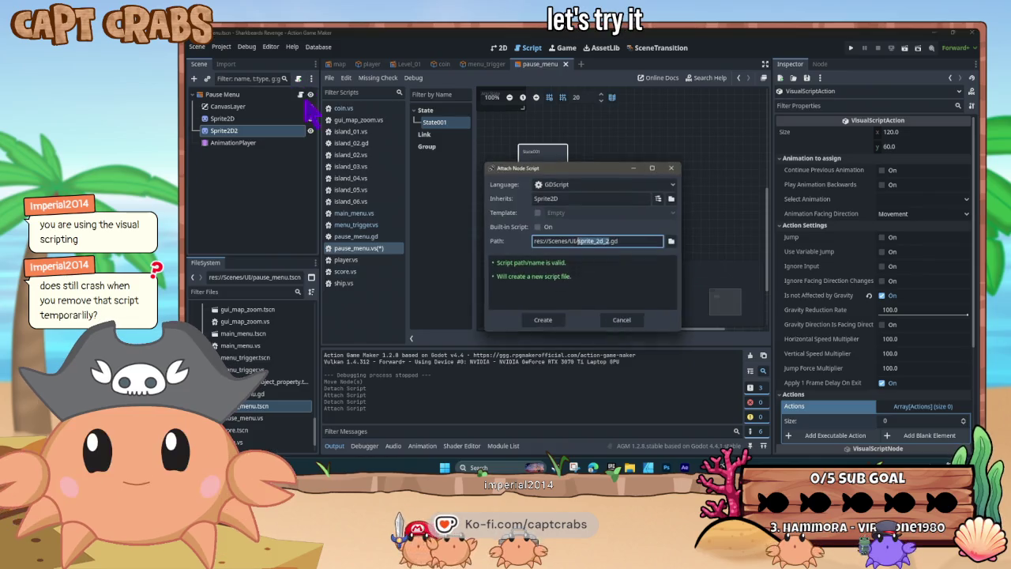
left_click(618, 323)
left_click(299, 80)
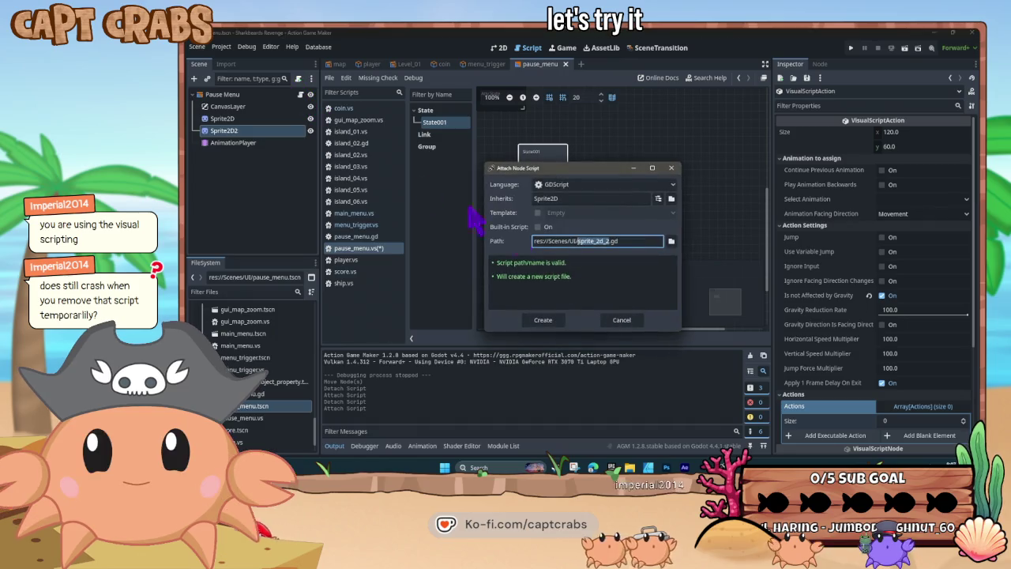
left_click(621, 321)
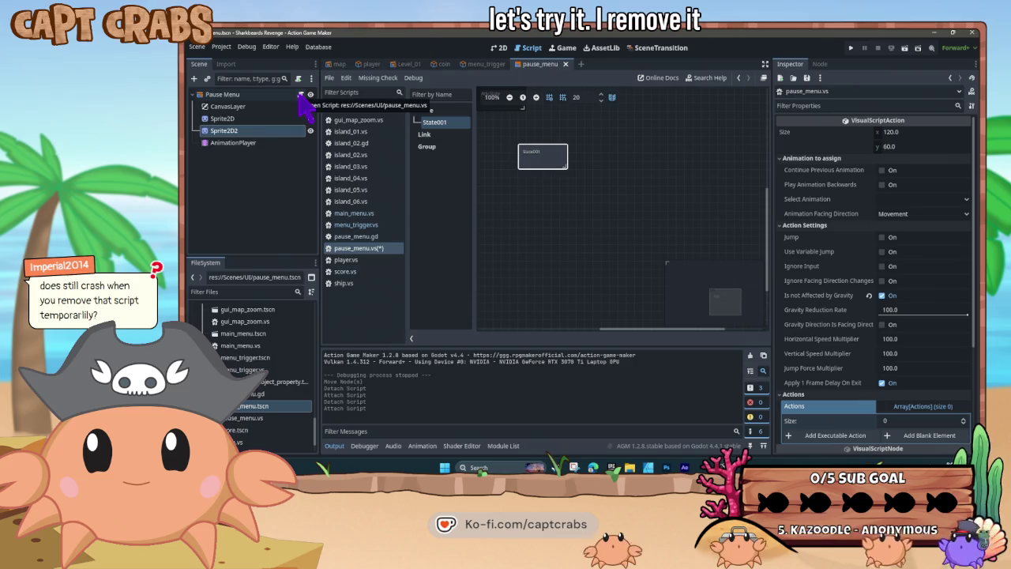
left_click(298, 78)
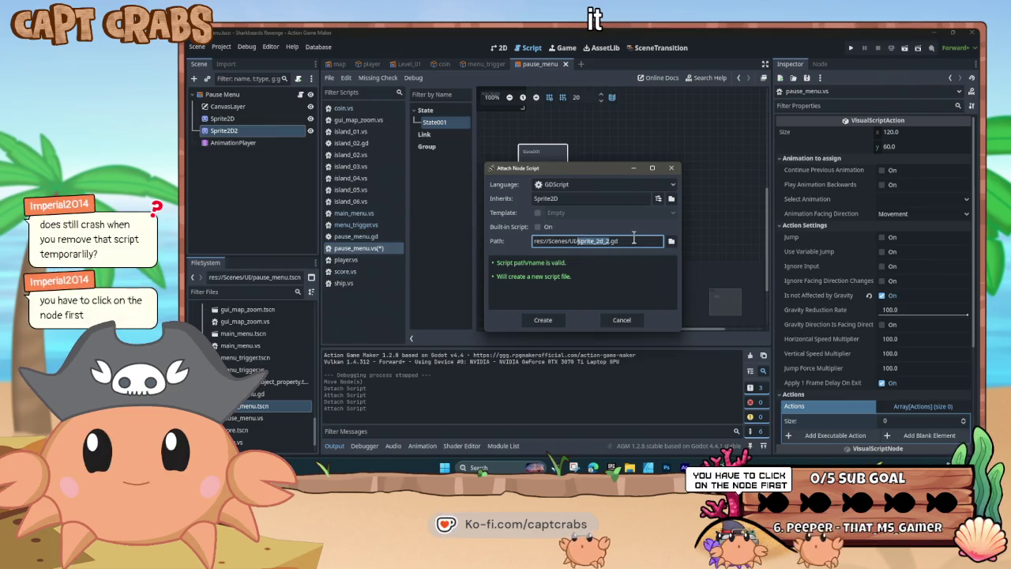
left_click(621, 320)
Select the Pause Menu root node and detach its pause_menu.vs script
left_click(253, 95)
left_click(286, 94)
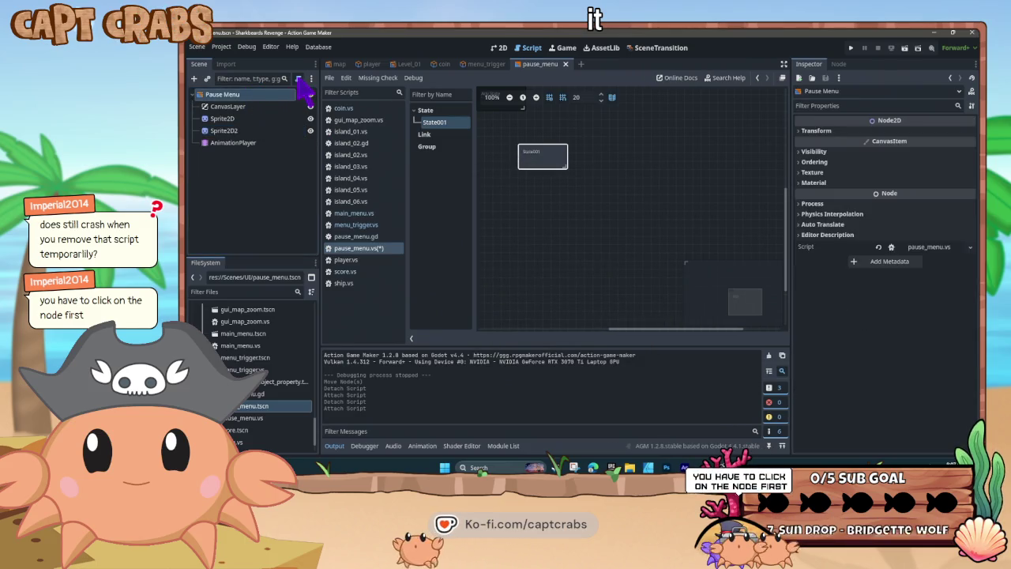
left_click(298, 79)
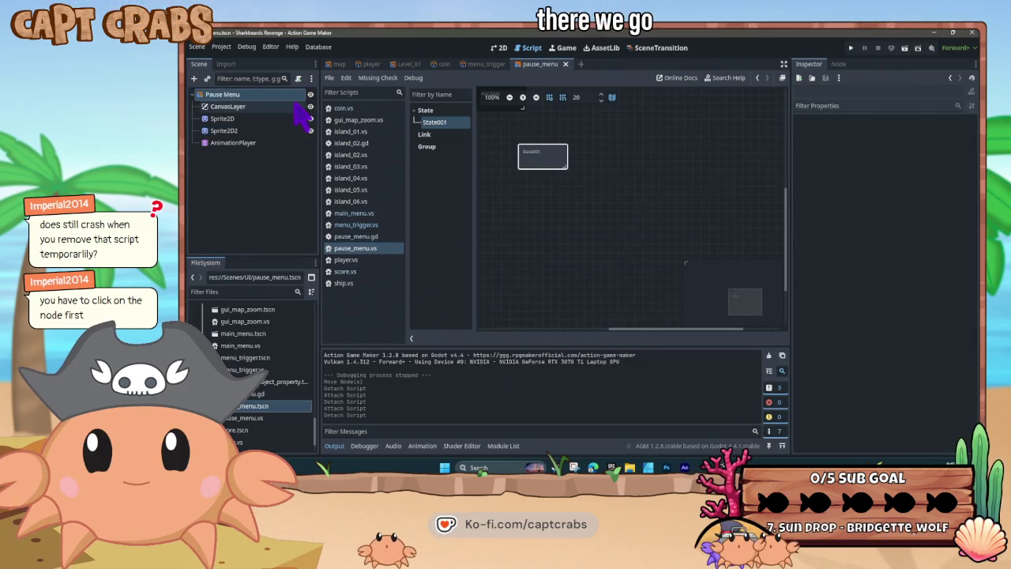
Test-run the game, pause it to check the greyscale look, close it, and return to menu_trigger
key("F5")
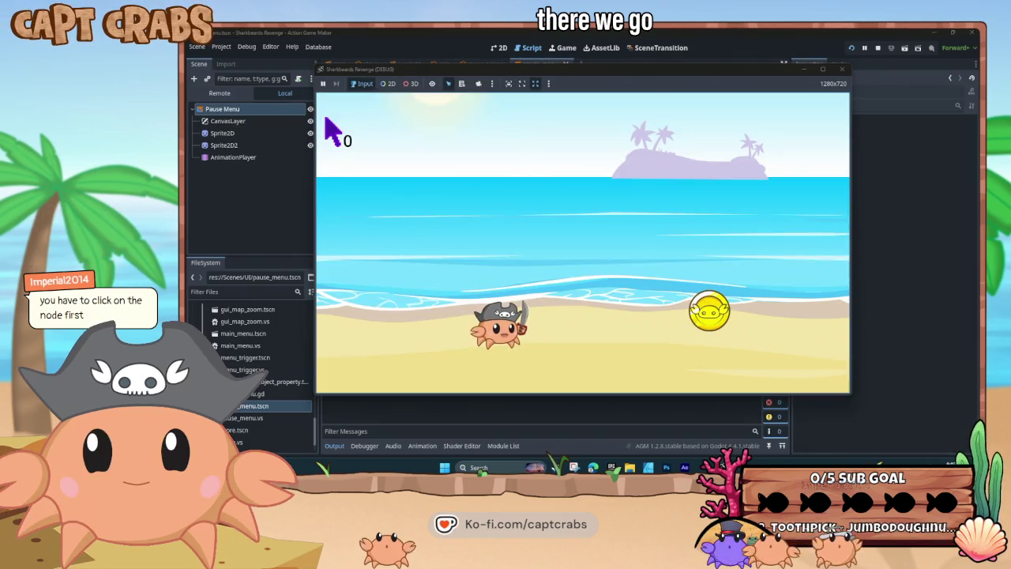
key("Escape")
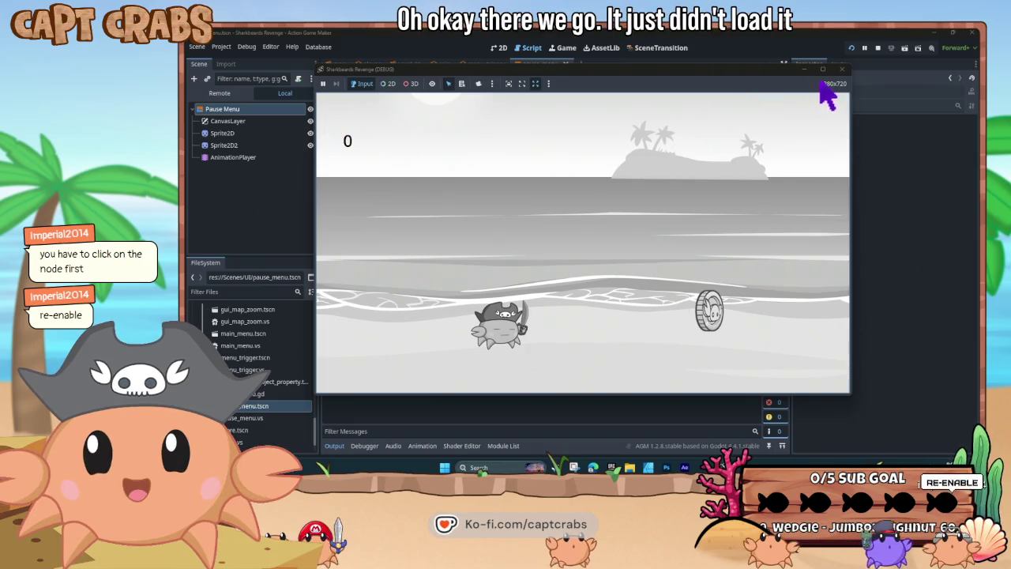
left_click(841, 69)
left_click(483, 64)
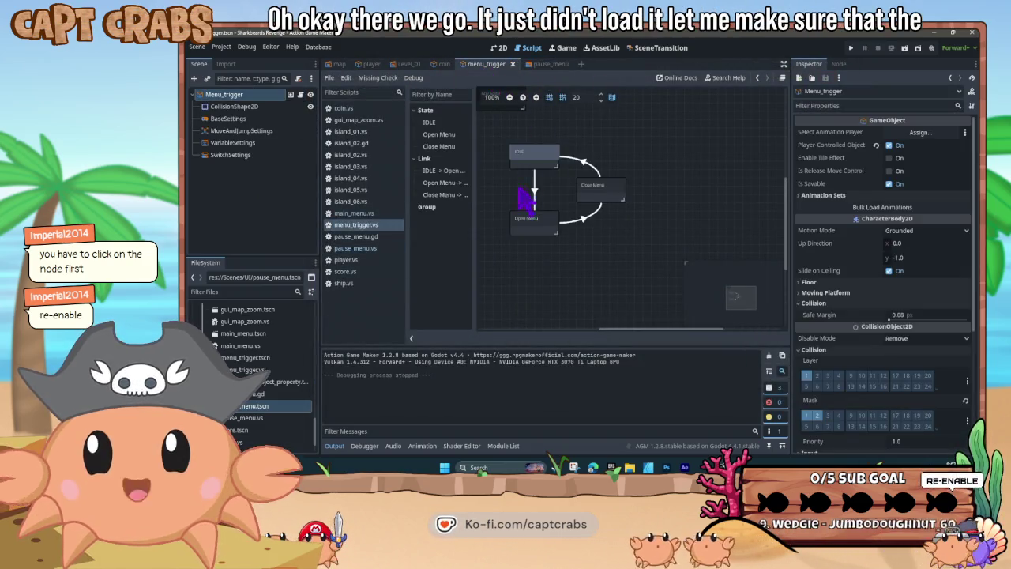
Select the Open Menu state, re-enable its OpenMenu action, and test-run the game
left_click(533, 224)
left_click(924, 268)
left_click(571, 280)
key("F5")
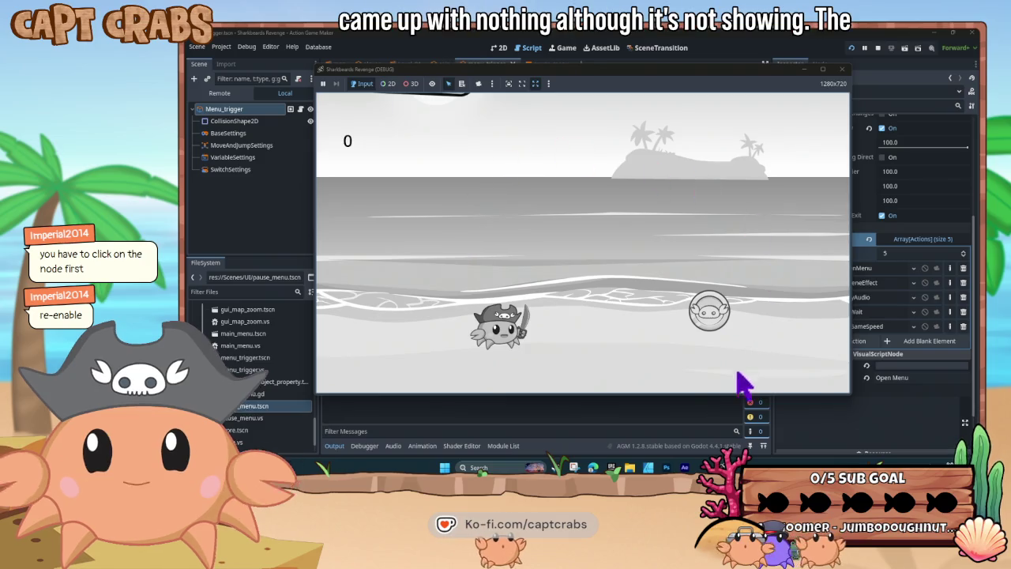
left_click(840, 70)
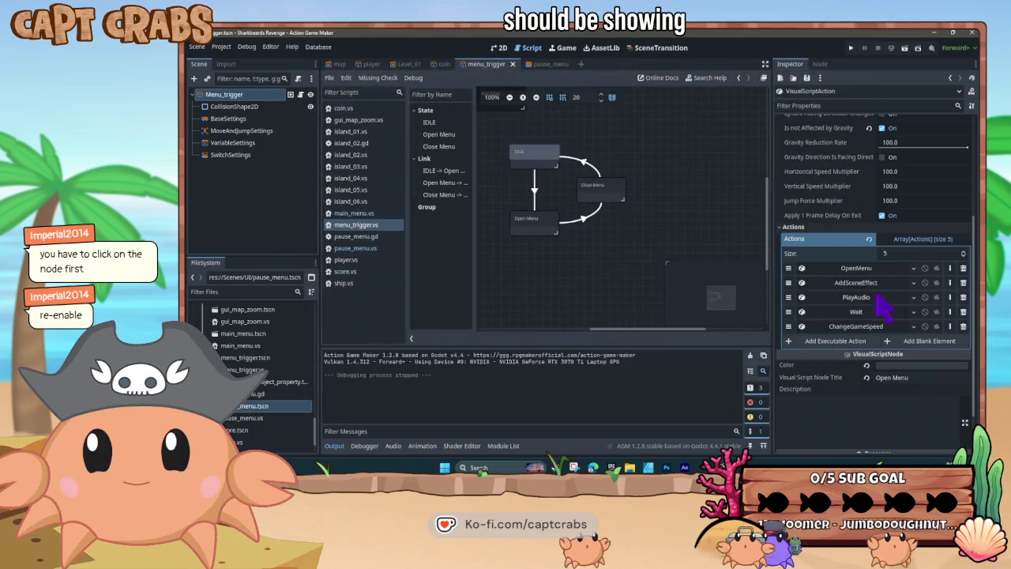
Point OpenMenu's Menu Object Path to pause_menu.tscn and turn on Fade In
left_click(861, 269)
left_click(901, 283)
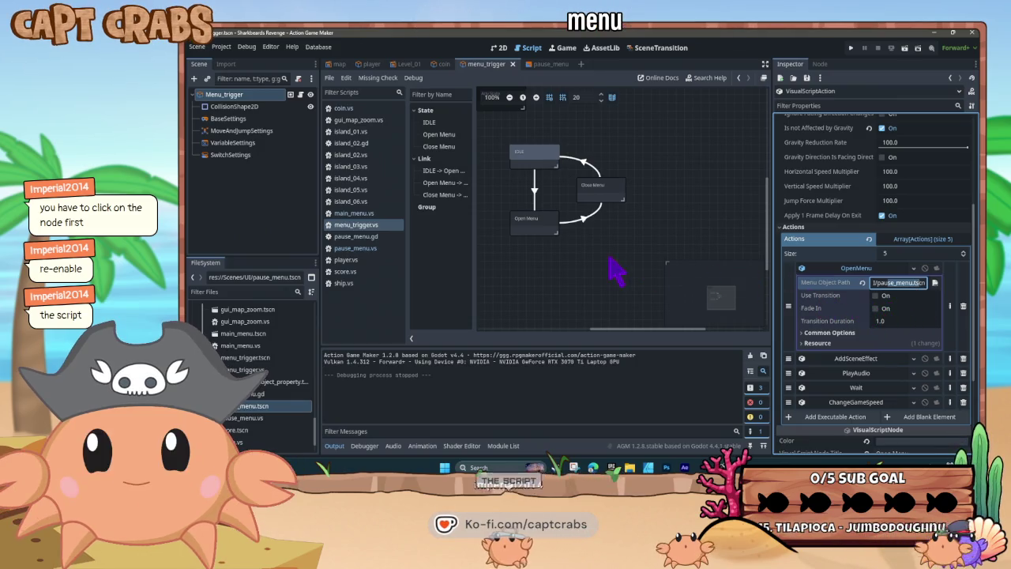
key("Return")
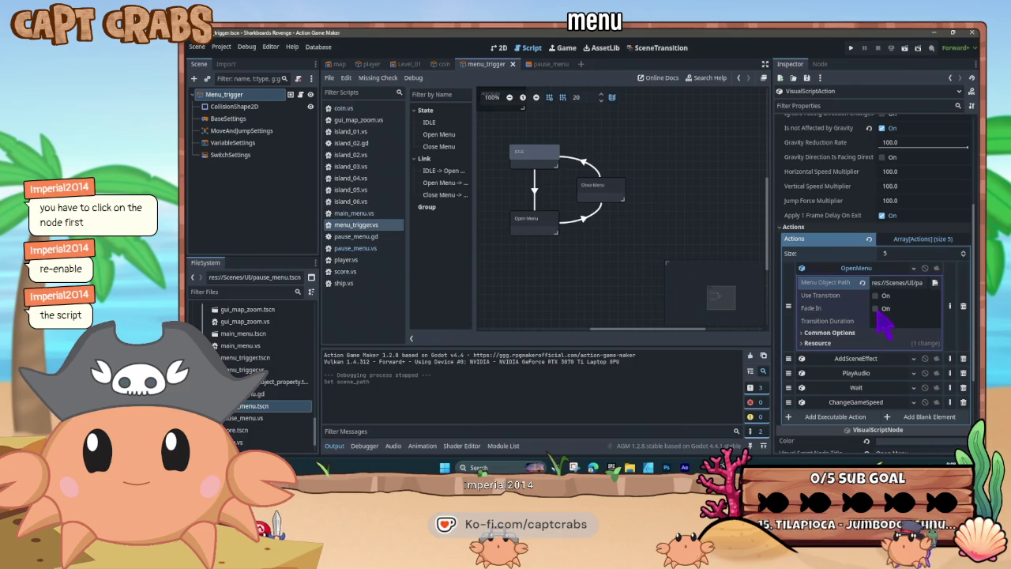
left_click(875, 308)
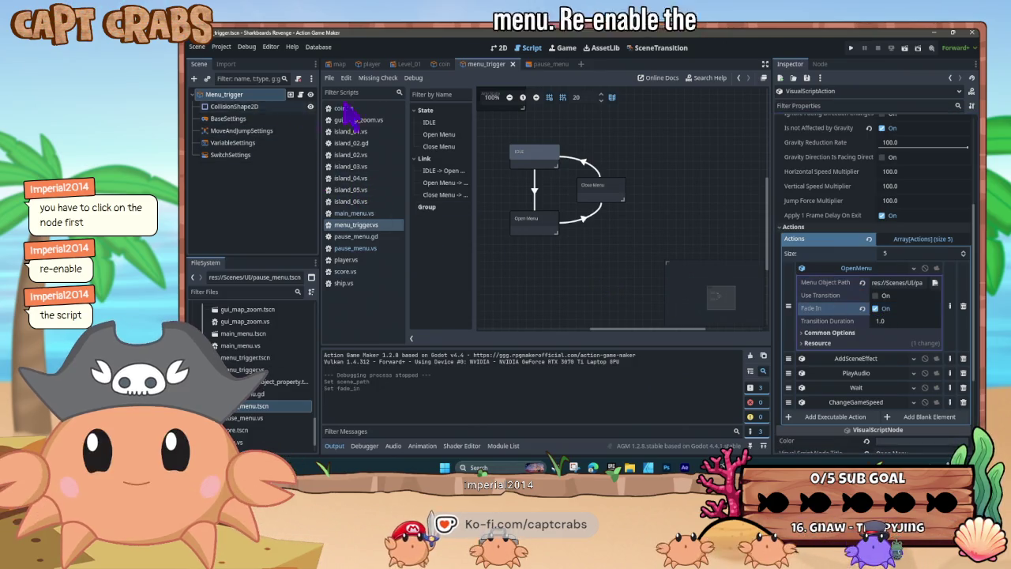
left_click(544, 65)
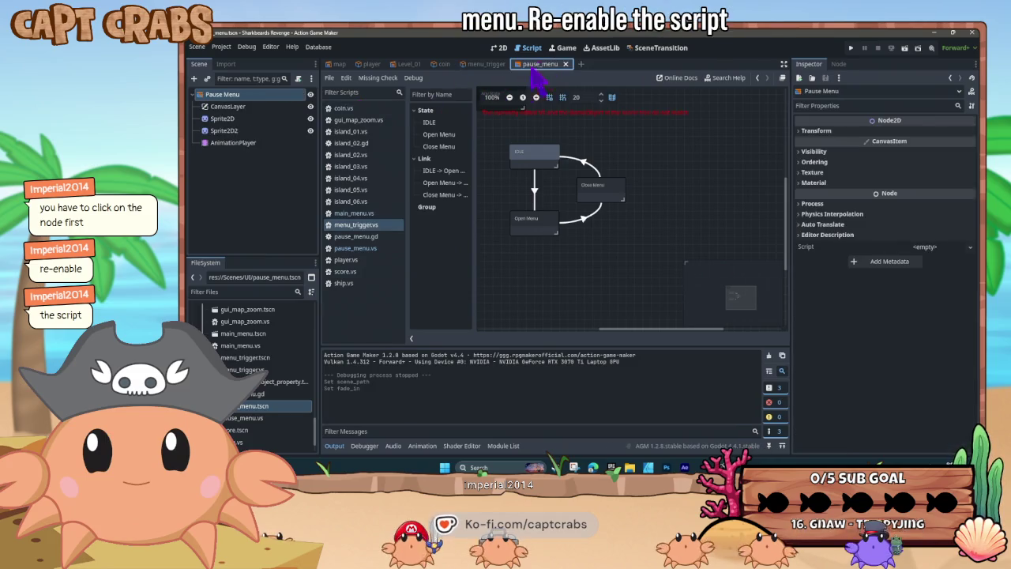
Attach the existing pause_menu.gd script to the Pause Menu node
left_click(299, 79)
left_click(671, 241)
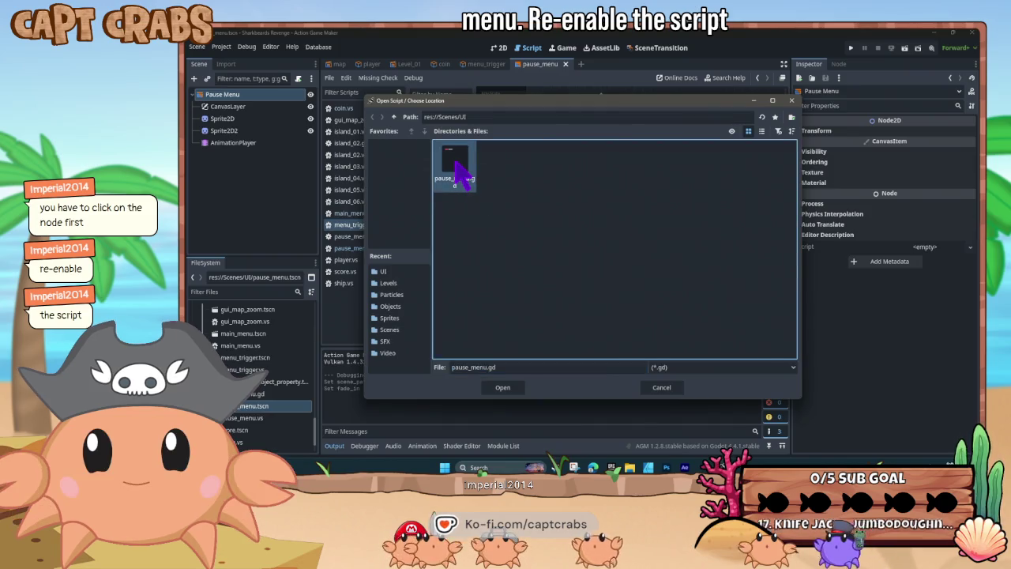
double_click(462, 169)
left_click(542, 319)
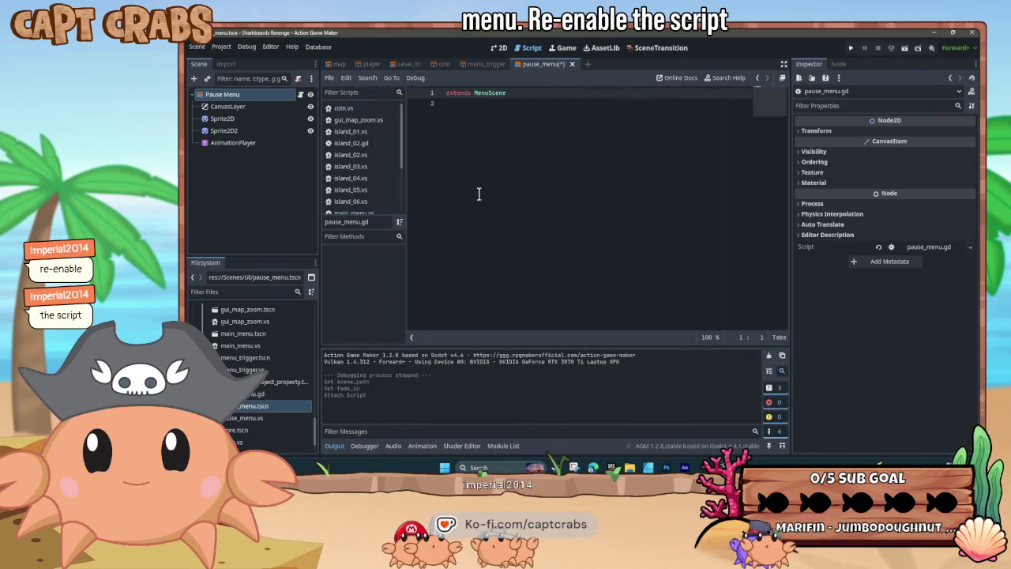
Close the pause_menu and menu_trigger scenes without saving their changes
left_click(572, 64)
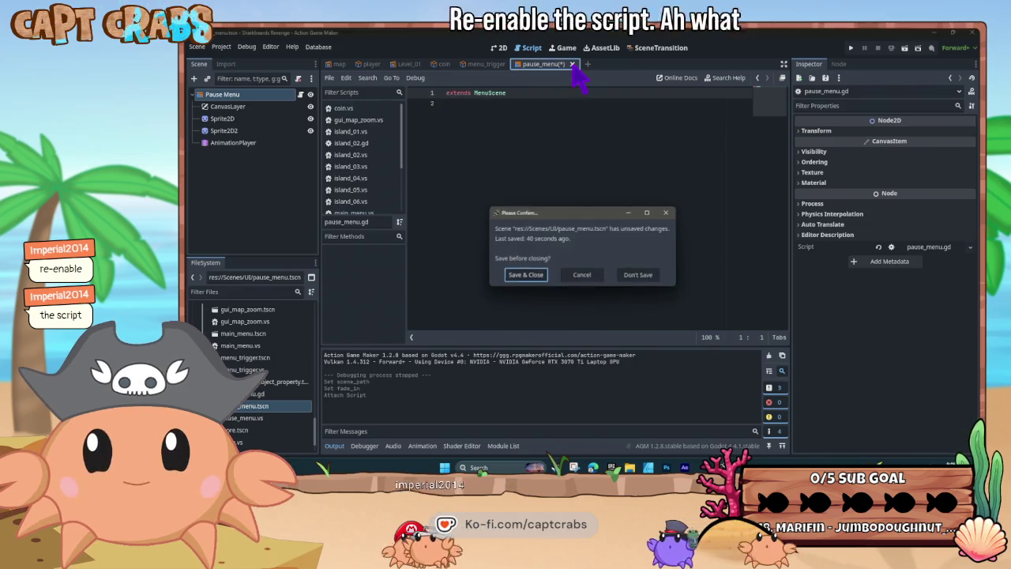
left_click(638, 275)
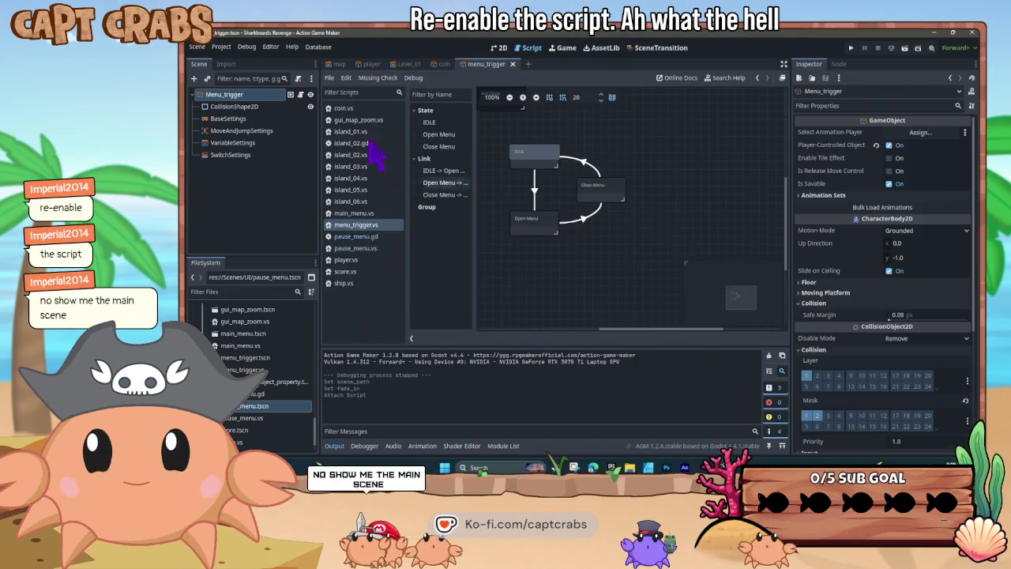
left_click(299, 80)
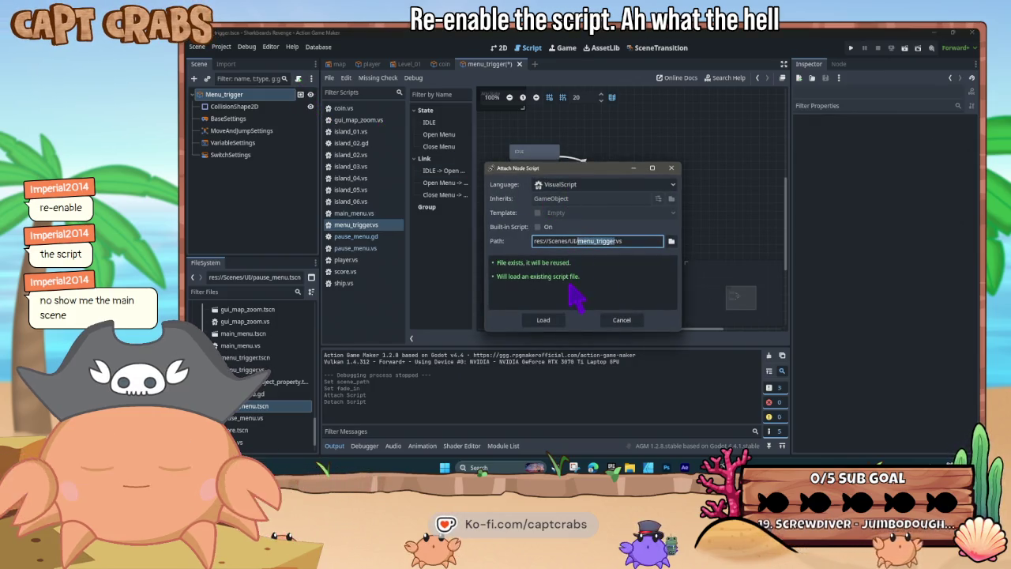
left_click(617, 320)
left_click(518, 64)
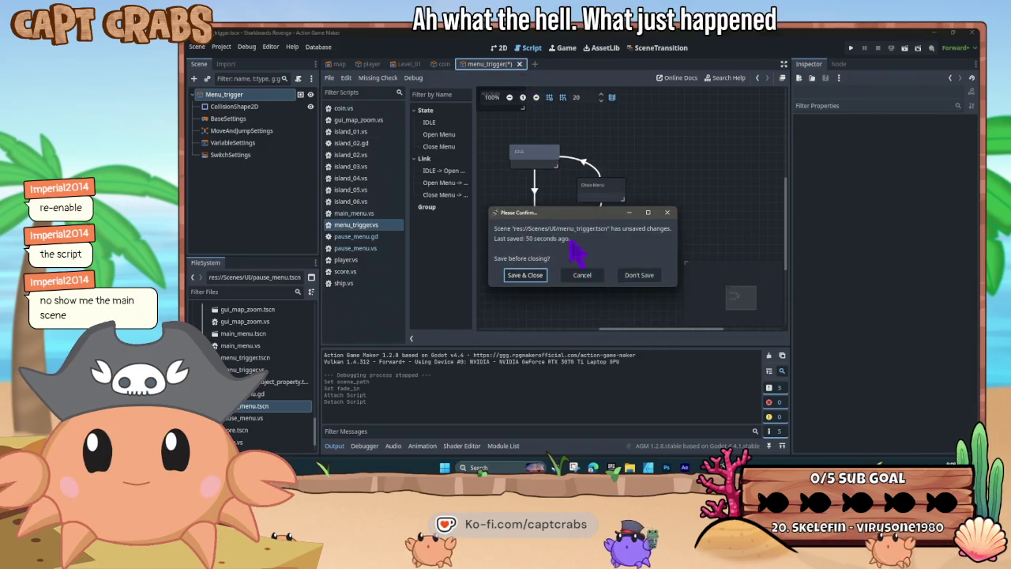
left_click(639, 275)
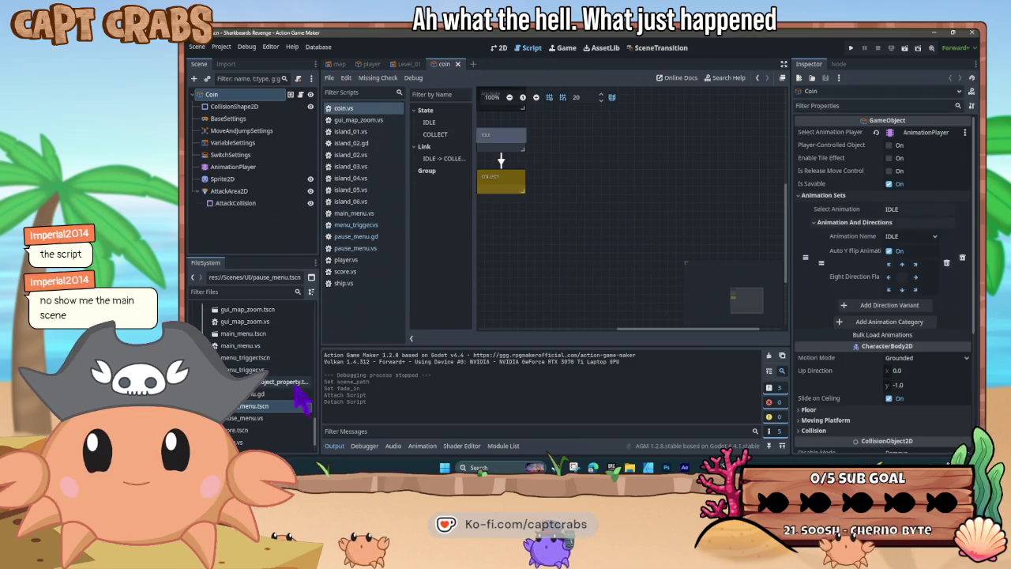
Reopen pause_menu.tscn from the FileSystem dock and select the Pause Menu root
left_click(267, 410)
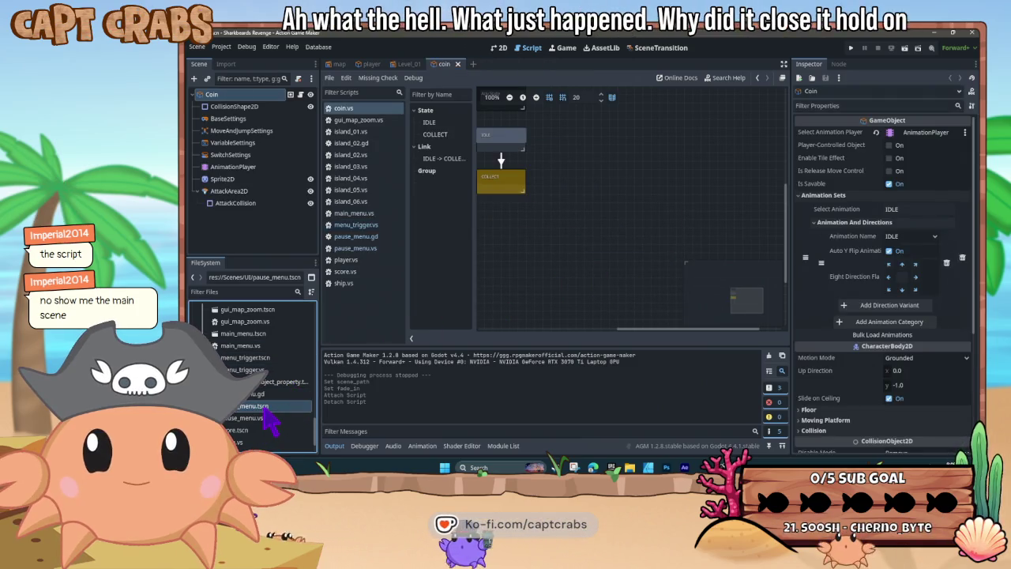
double_click(266, 408)
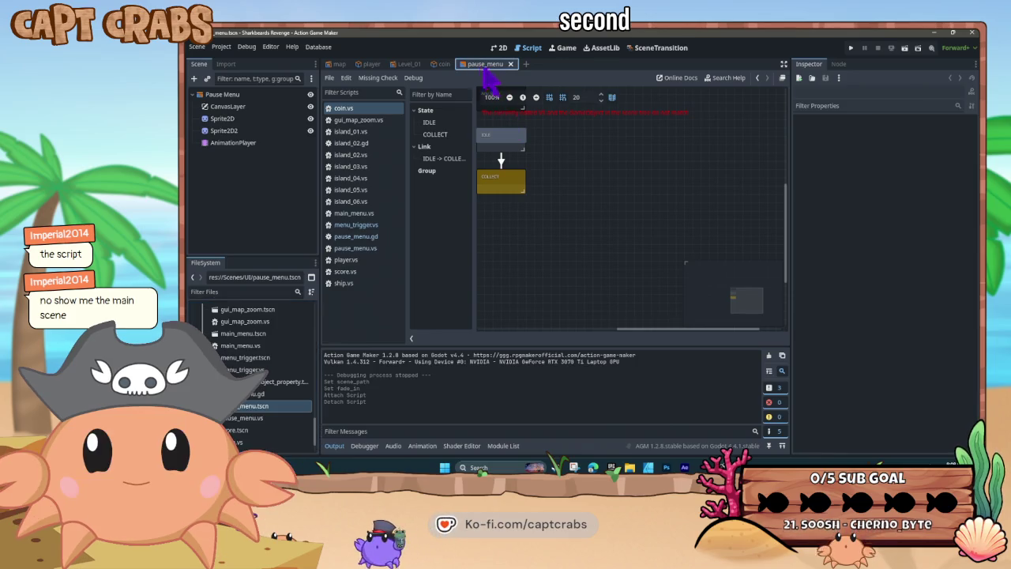
left_click(299, 94)
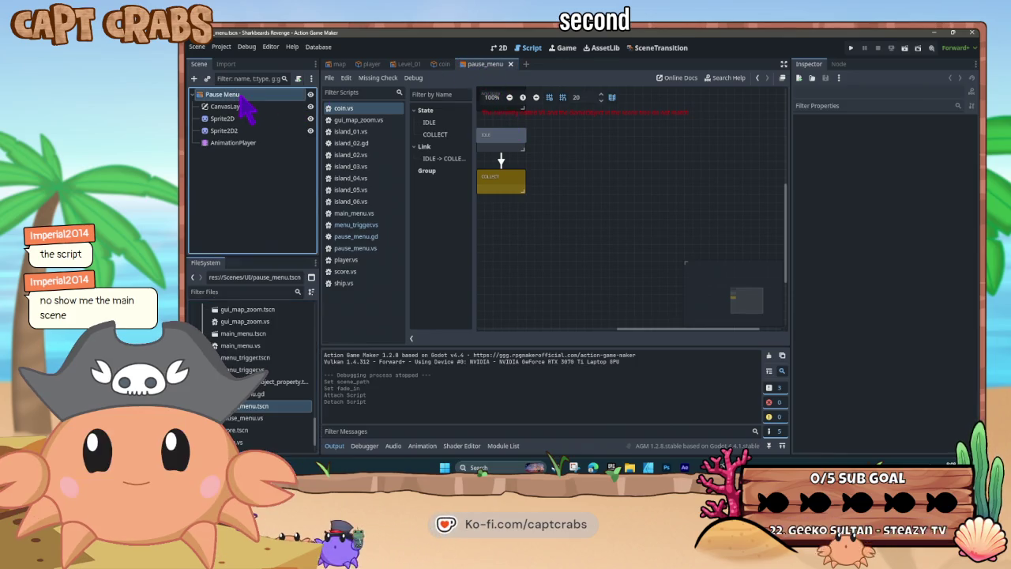
Load the existing VisualScript pause_menu.vs onto the Pause Menu root and select State001
left_click(299, 79)
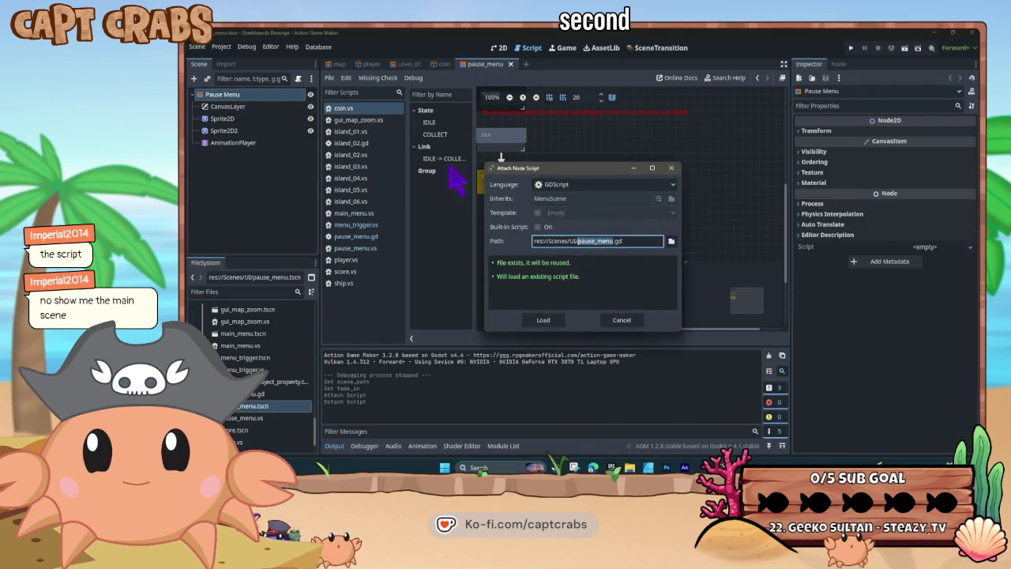
left_click(599, 184)
left_click(596, 208)
left_click(670, 242)
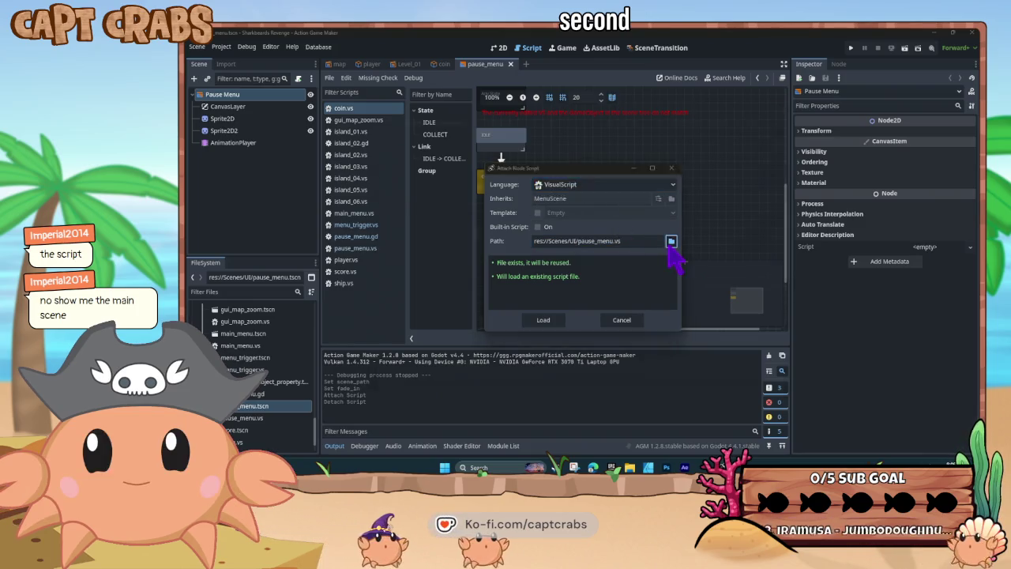
double_click(588, 170)
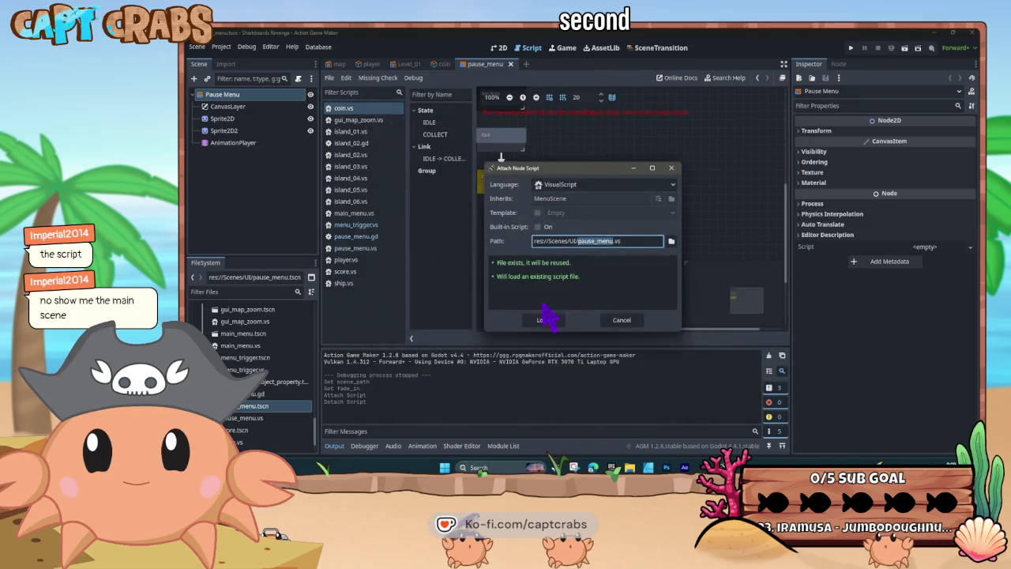
left_click(544, 320)
left_click(544, 157)
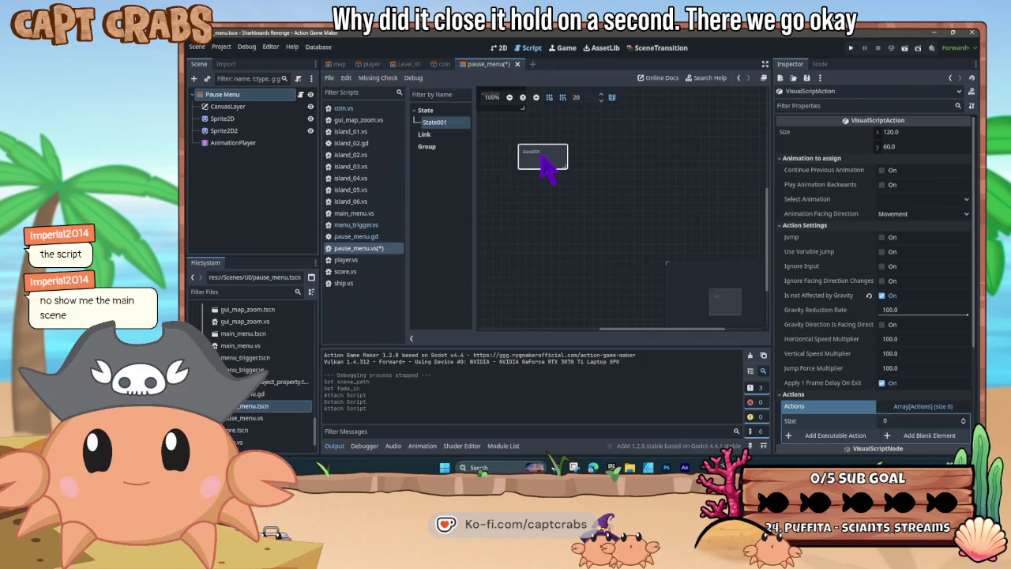
Test-run and stop the game, then select State001 in the pause_menu visual script graph
left_click(498, 49)
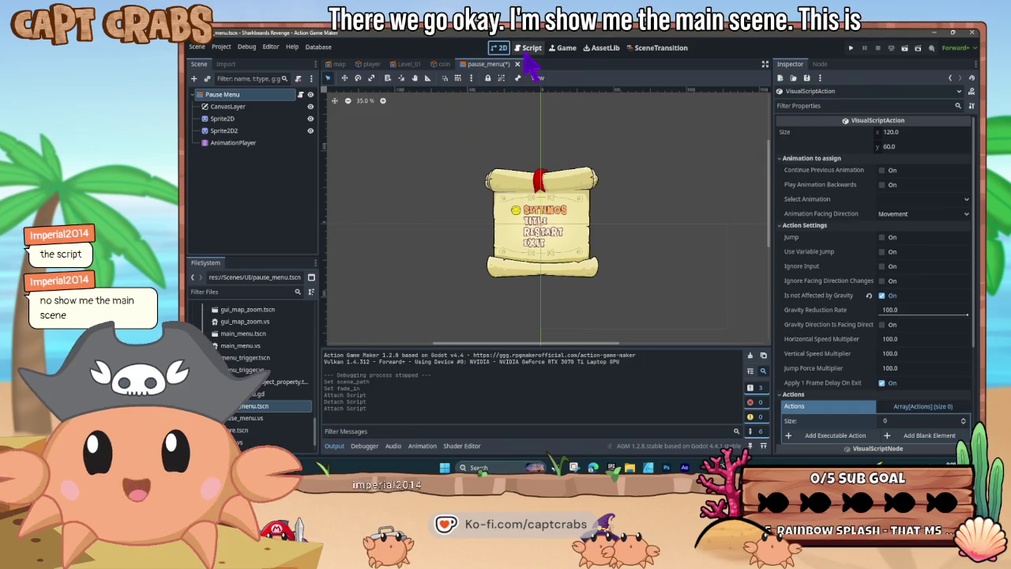
key("F5")
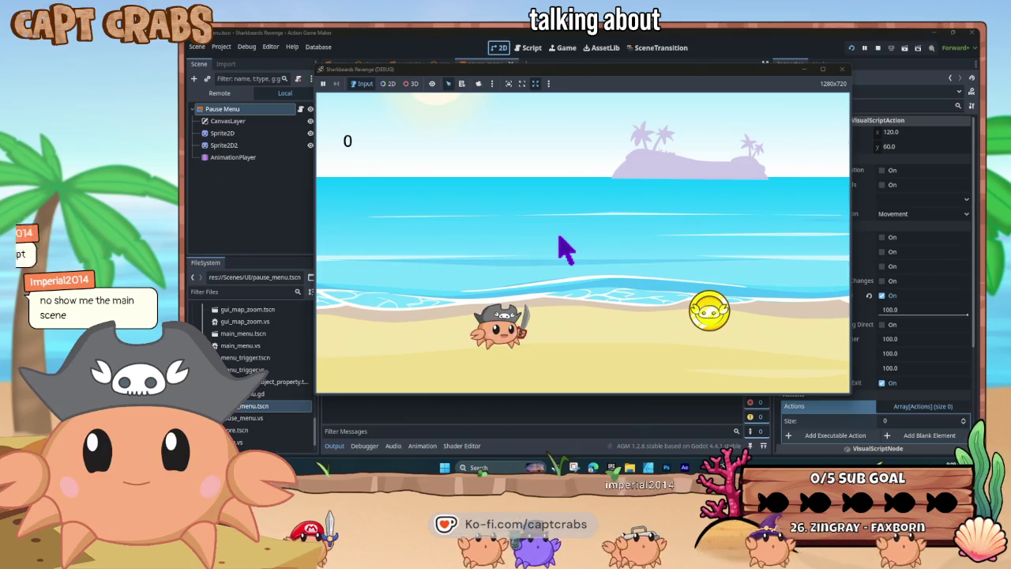
key("F8")
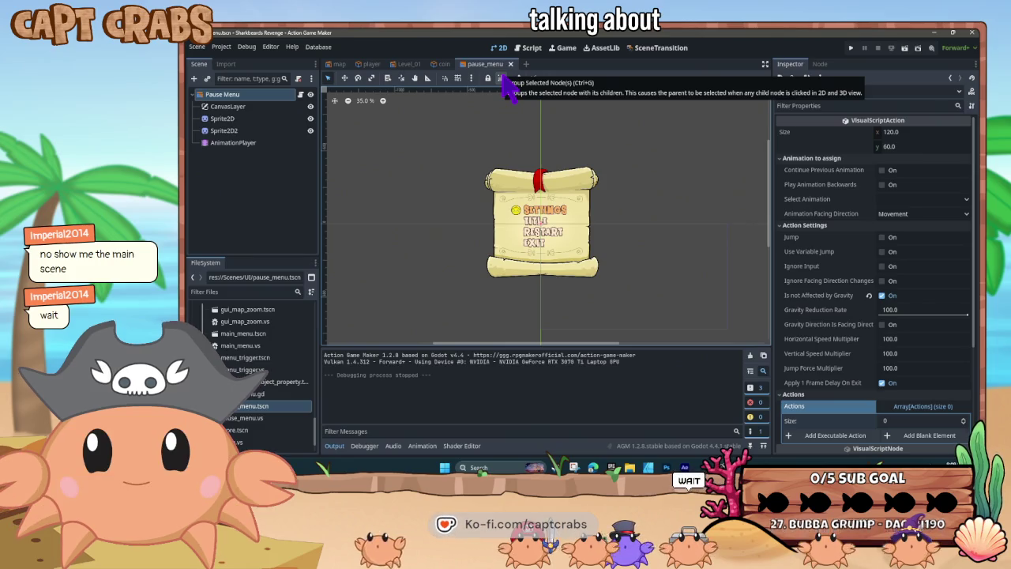
left_click(531, 48)
left_click(552, 164)
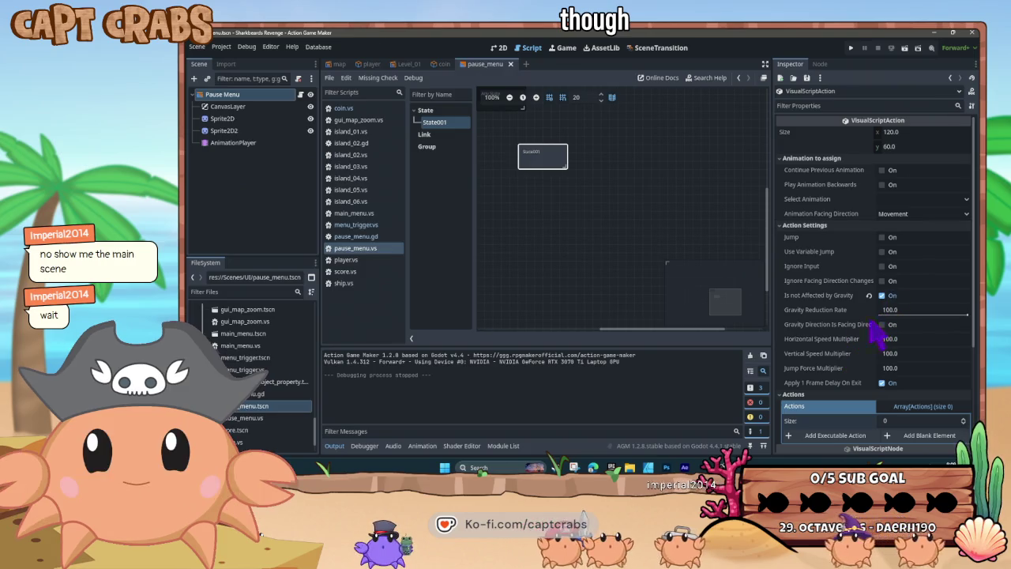
Toggle State001's Apply 1 Frame Delay On Exit option
left_click(882, 383)
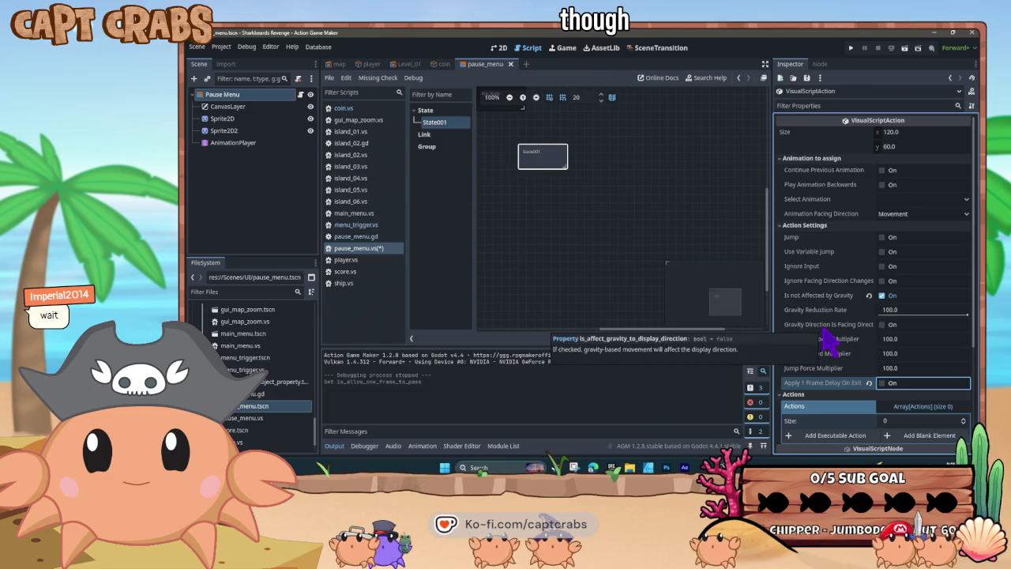
scroll(827, 339, "down", 3)
scroll(830, 349, "down", 3)
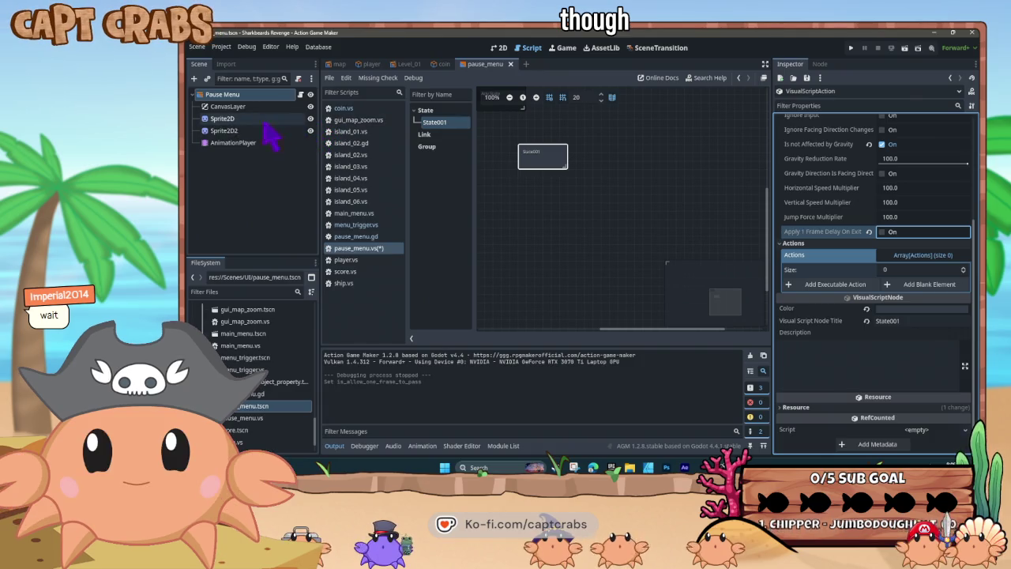
Inspect the AnimationPlayer and Pause Menu nodes, then list State001's Script slot choices
left_click(245, 144)
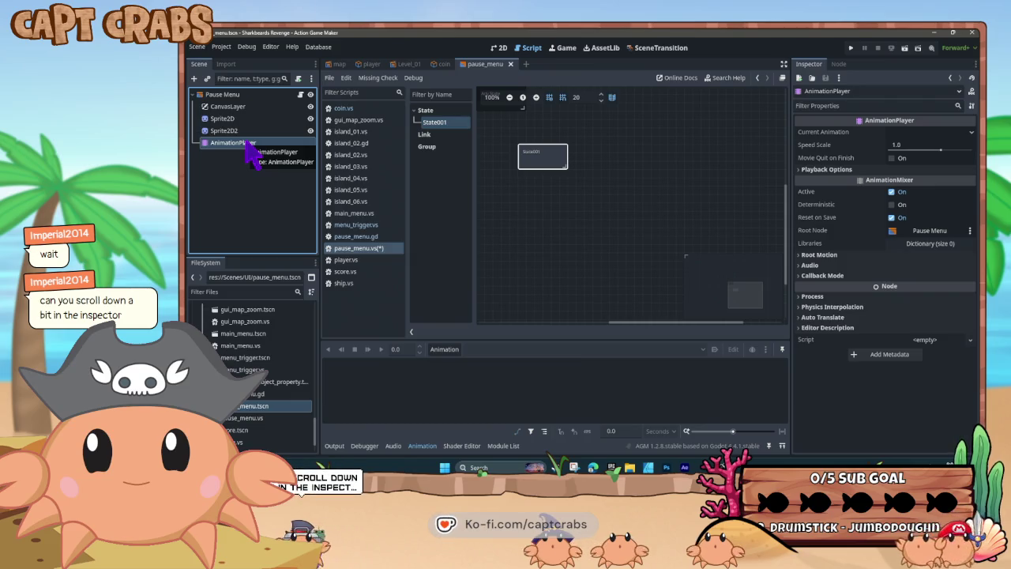
left_click(234, 94)
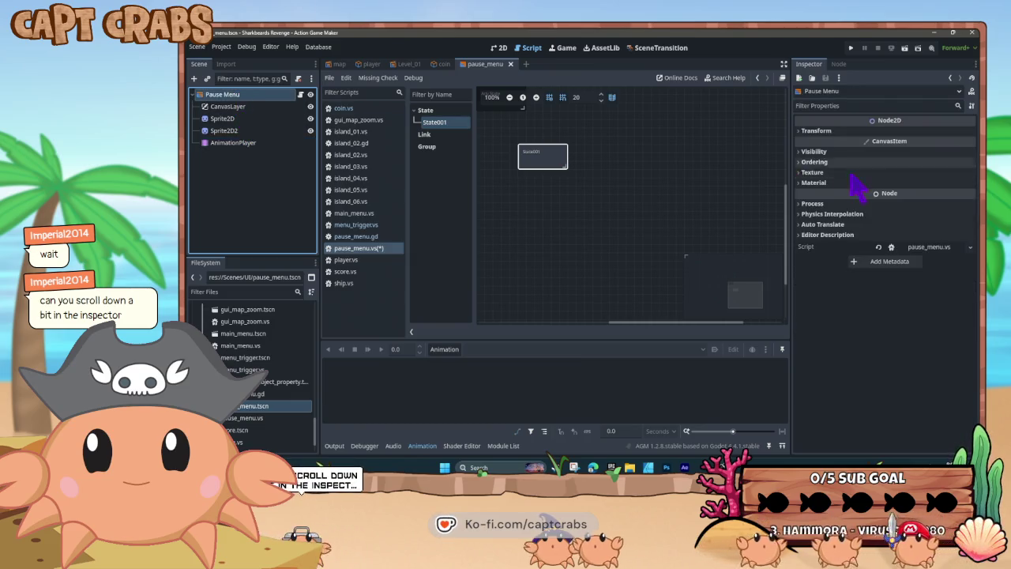
left_click(551, 156)
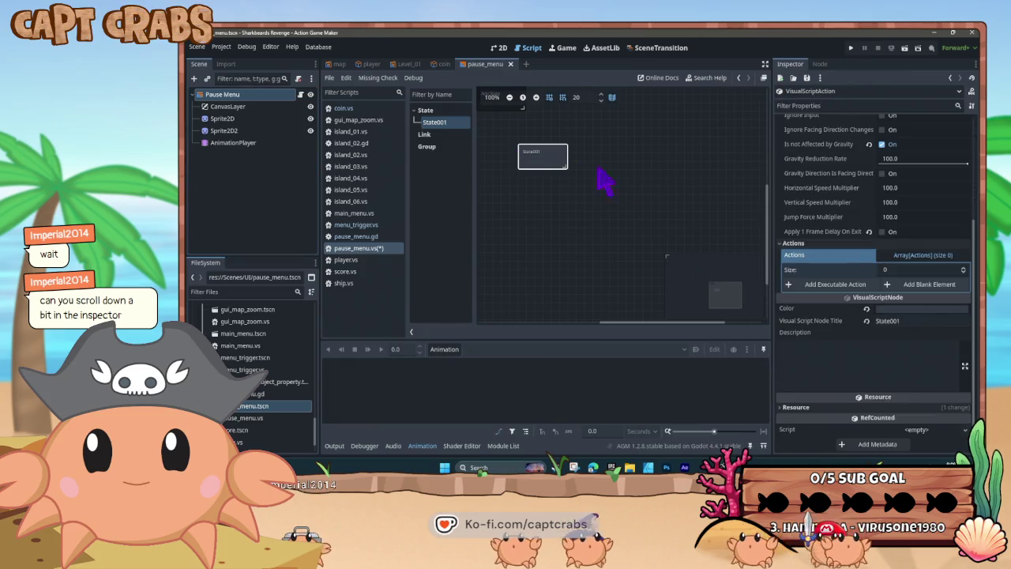
scroll(860, 305, "up", 4)
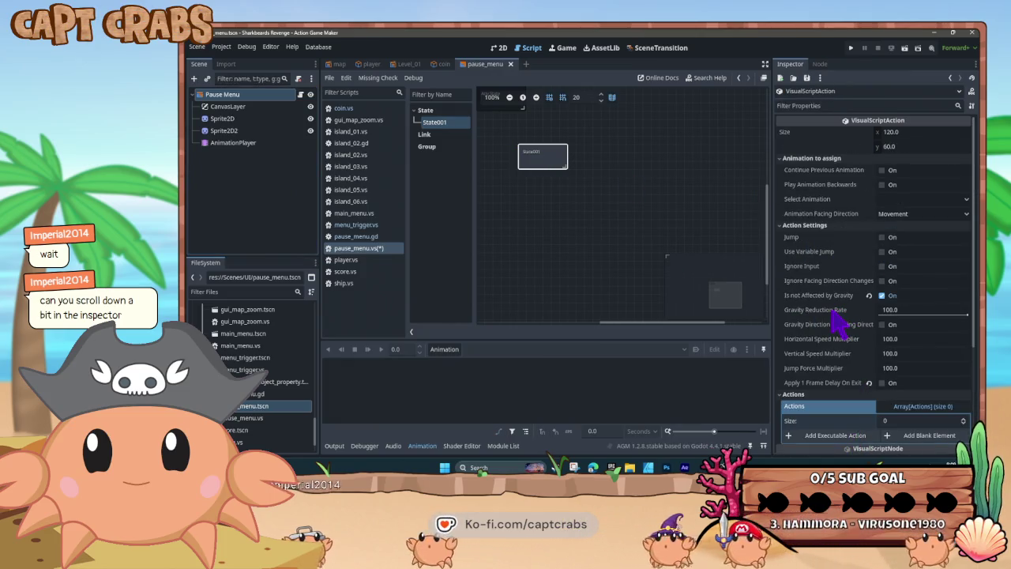
scroll(856, 298, "down", 2)
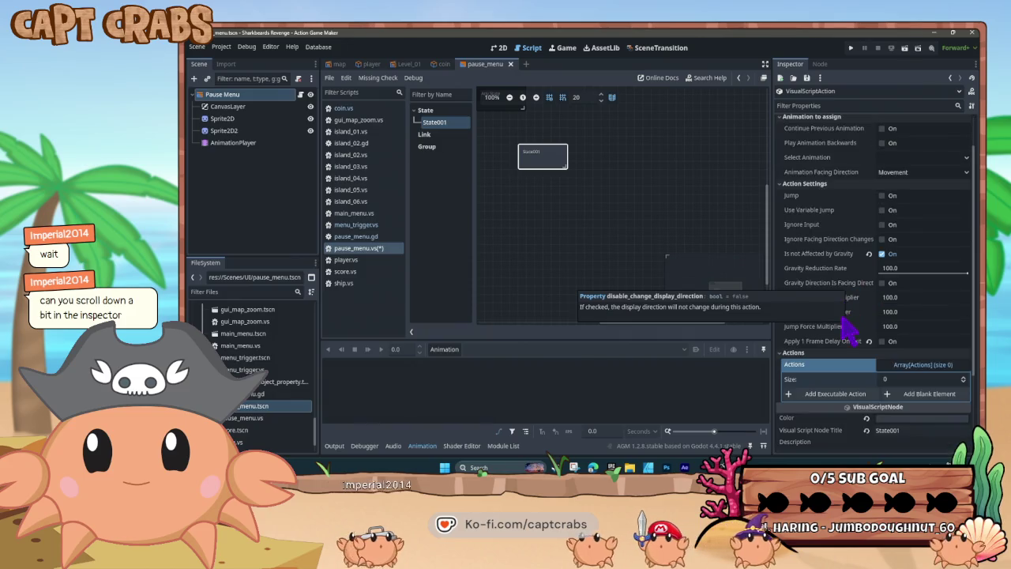
scroll(840, 336, "down", 4)
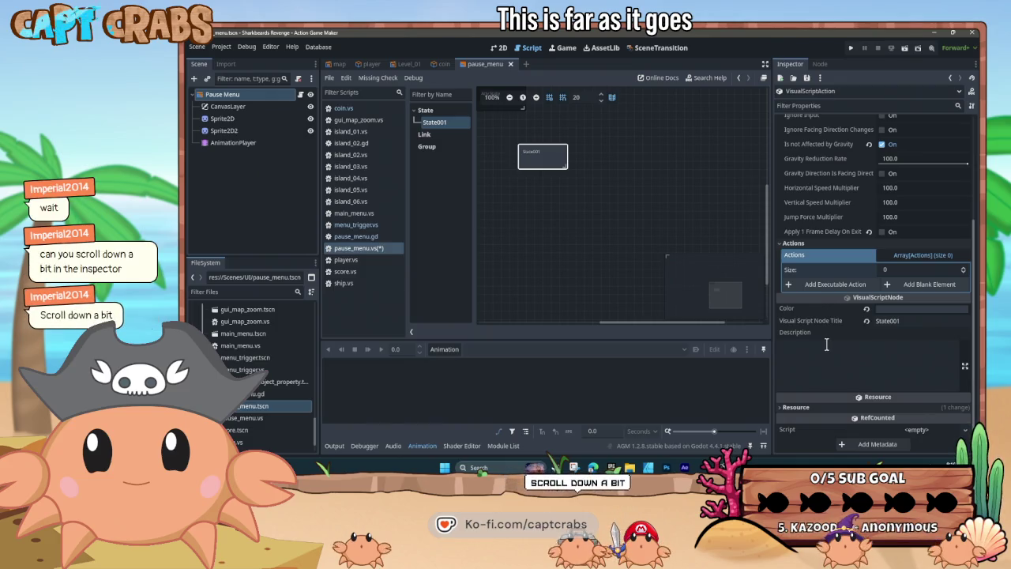
left_click(908, 429)
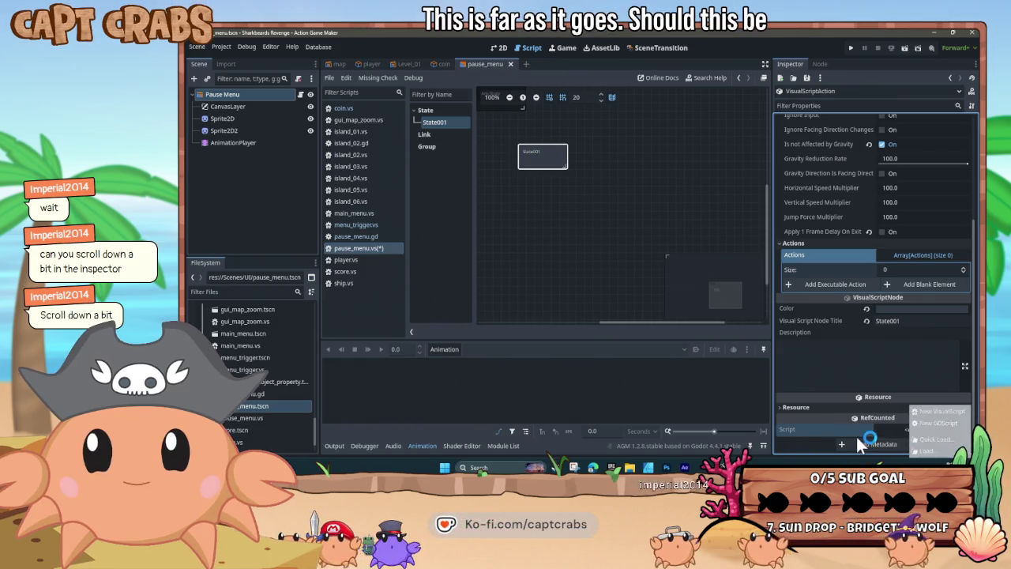
Dismiss the Script choices list, then close the frozen, not-responding editor
left_click(922, 449)
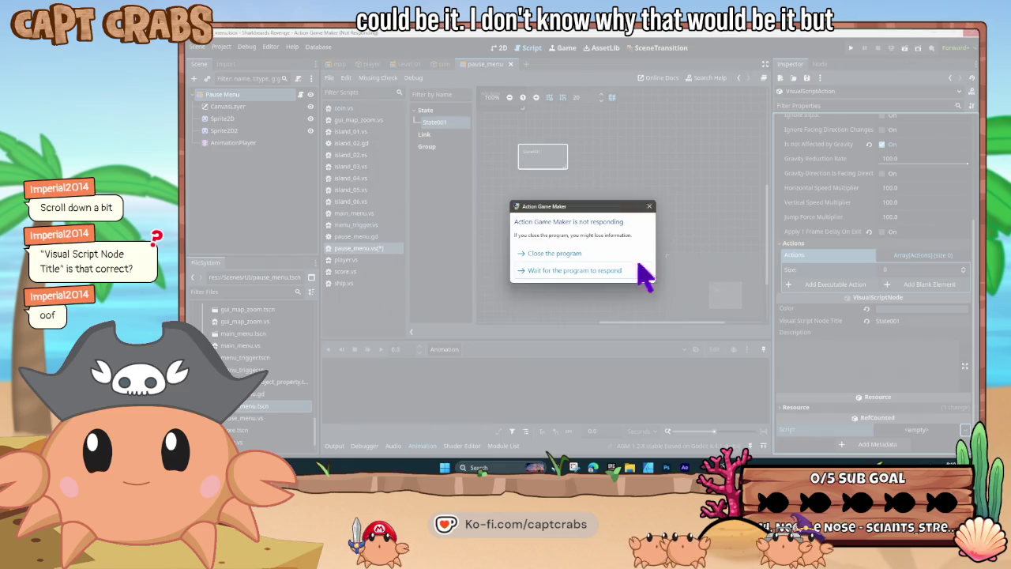
left_click(584, 253)
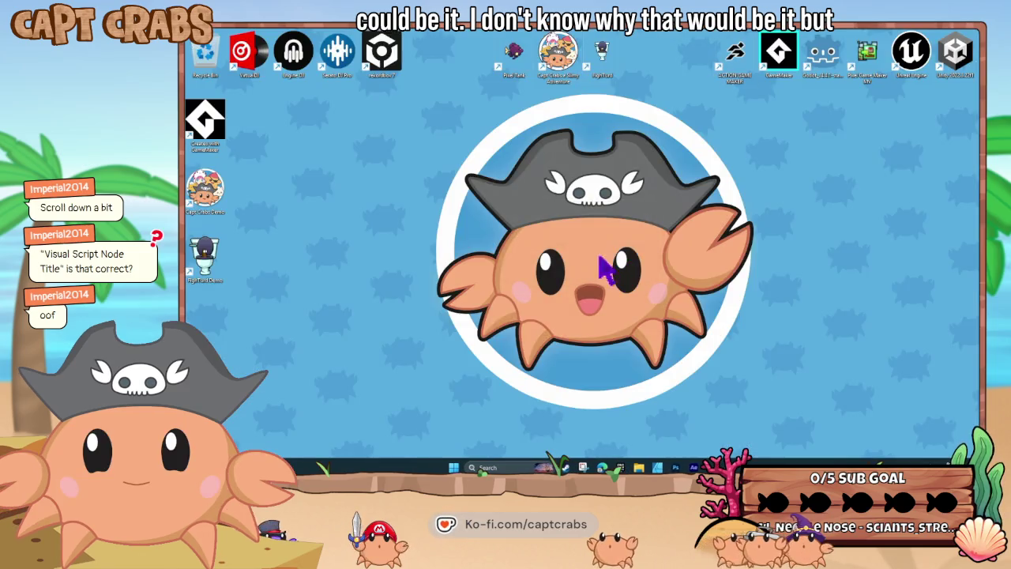
Relaunch Action Game Maker, open the Sharkbeards Revenge project, and detach Pause Menu's script
double_click(736, 55)
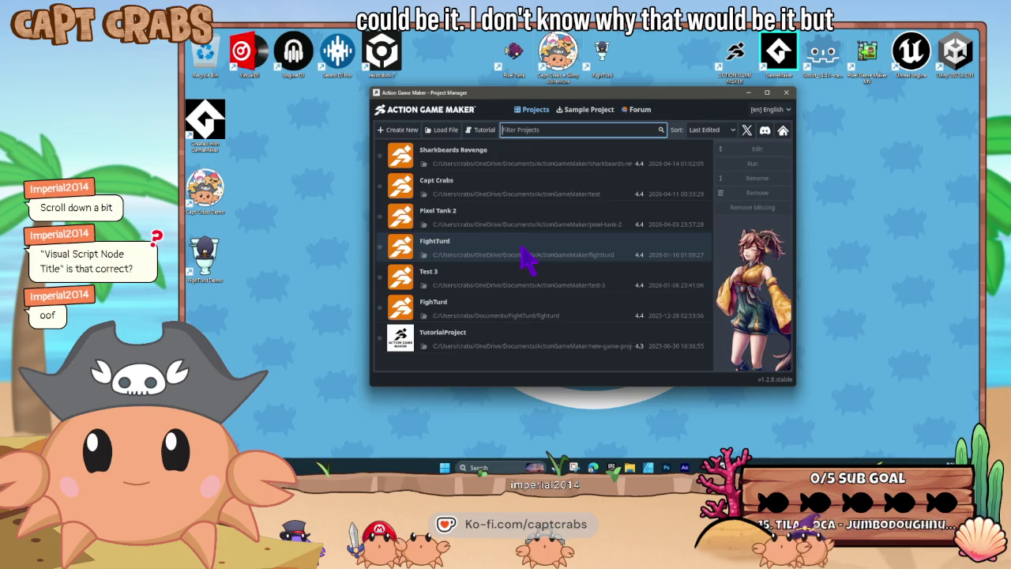
double_click(500, 166)
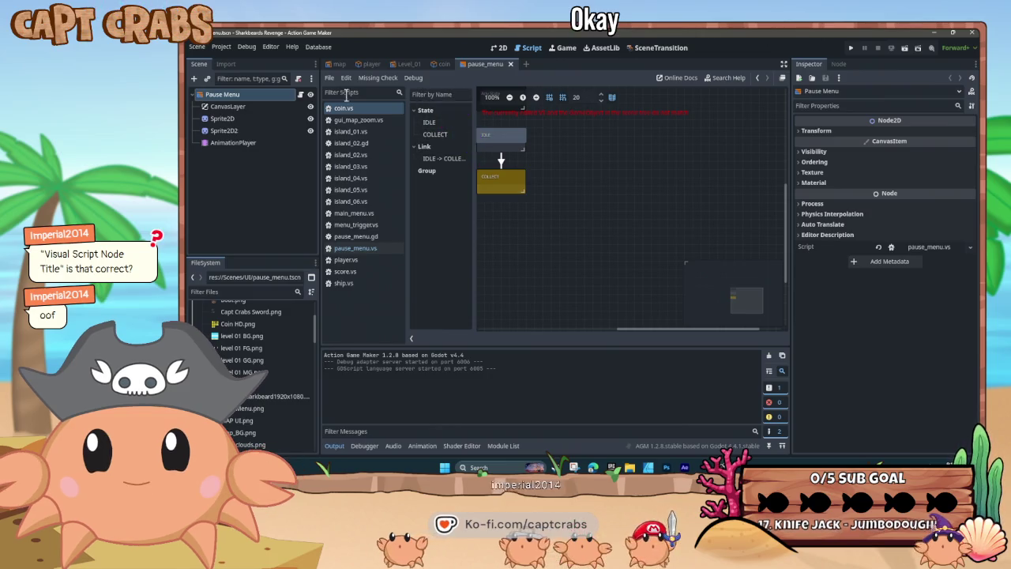
left_click(299, 79)
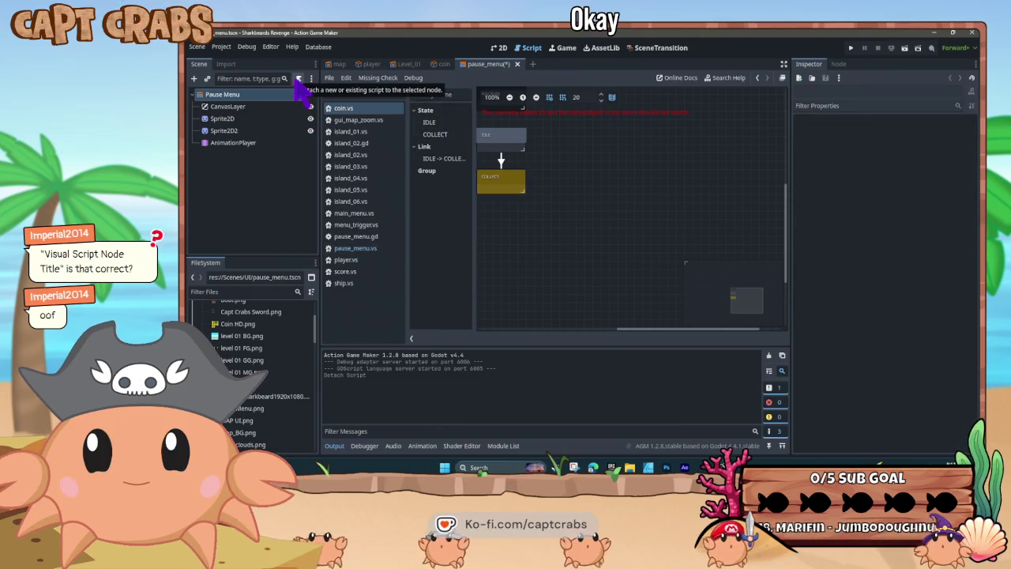
Attach the existing VisualScript pause_menu.vs to Pause Menu and select State001
left_click(299, 79)
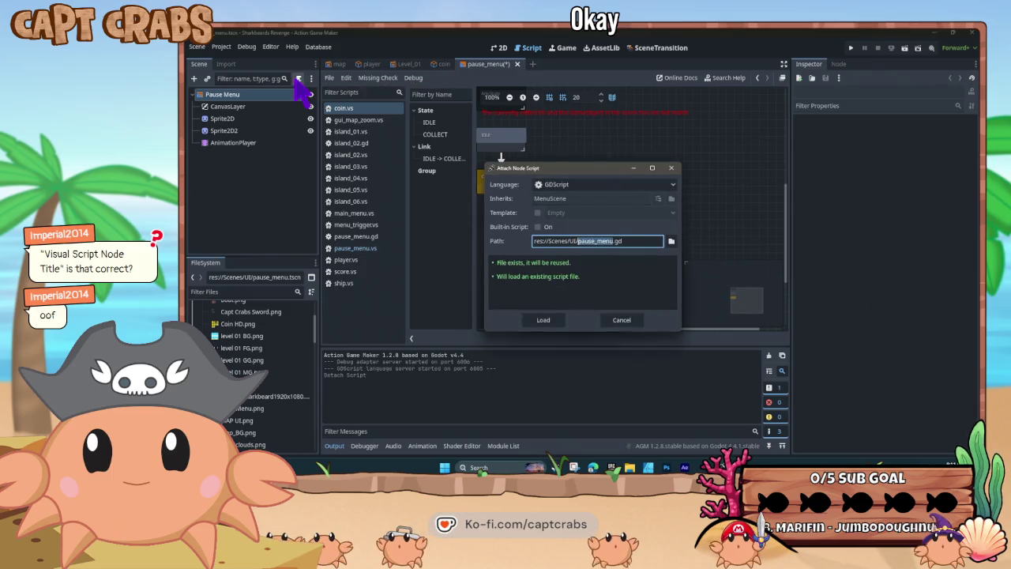
left_click(567, 185)
left_click(566, 198)
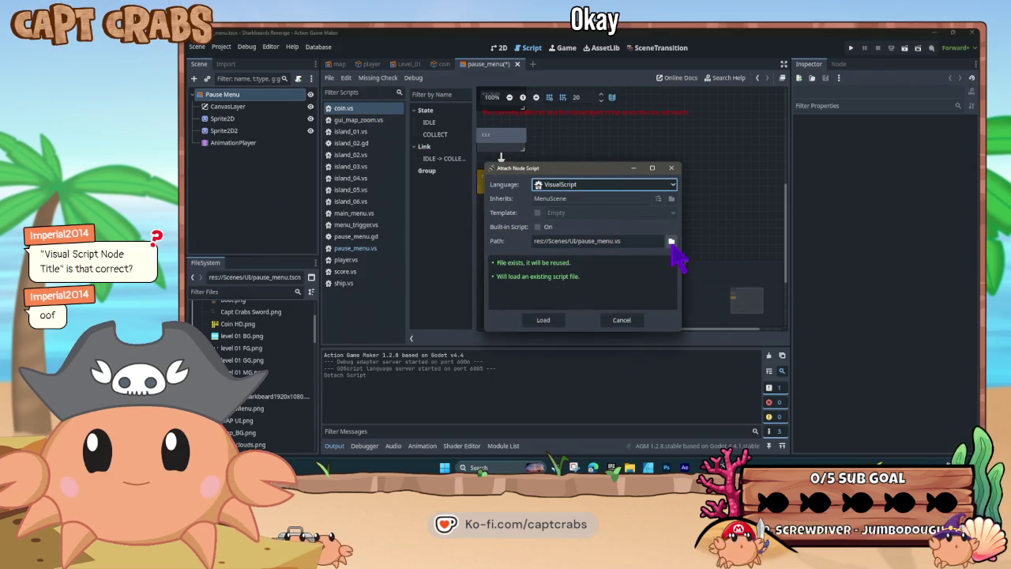
left_click(670, 241)
double_click(577, 158)
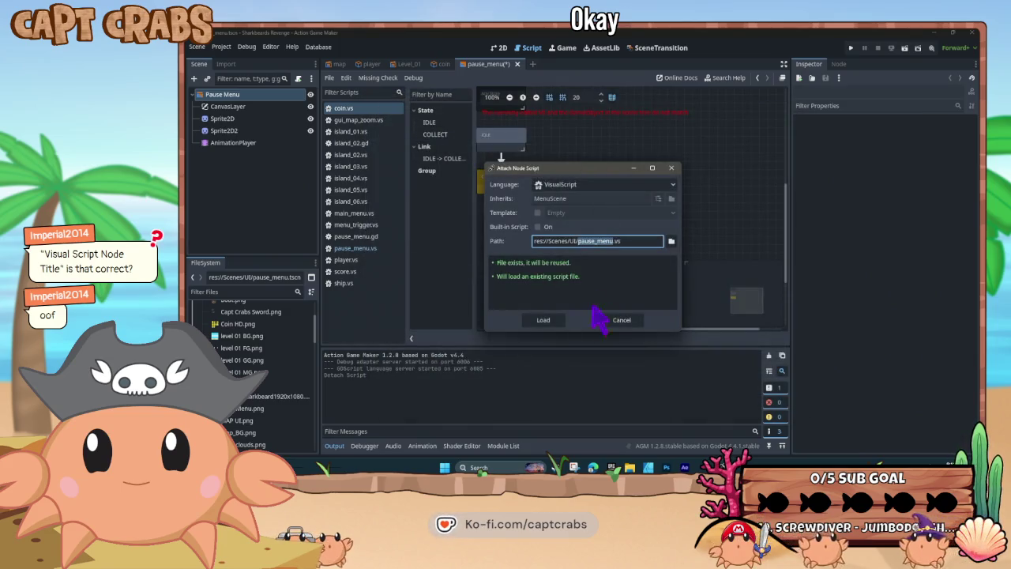
left_click(542, 319)
left_click(543, 162)
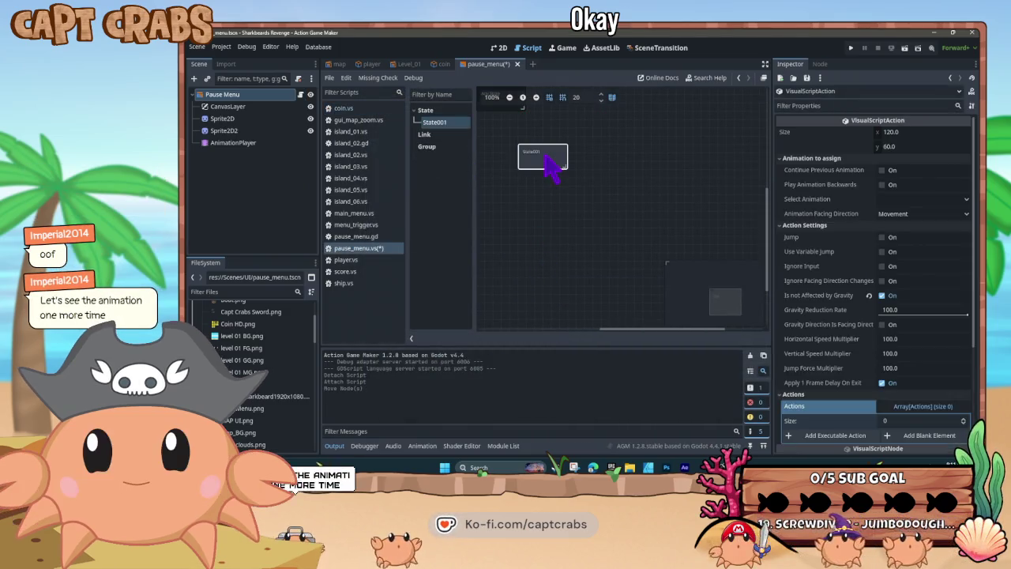
Change State001's Visual Script Node Title to Settings and save pause_menu.vs
scroll(837, 347, "down", 5)
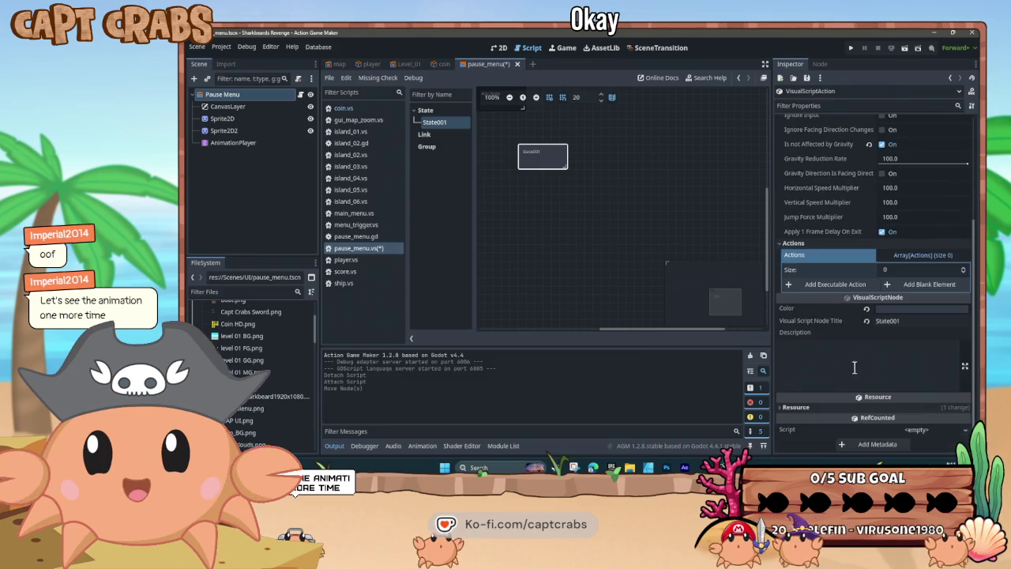
double_click(886, 321)
key("BackSpace")
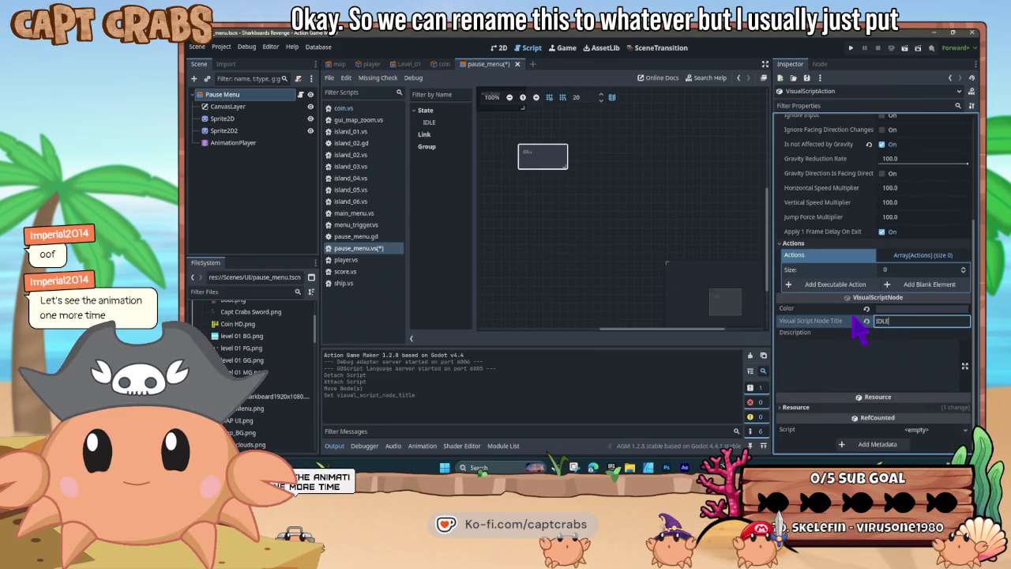
type("IDLE")
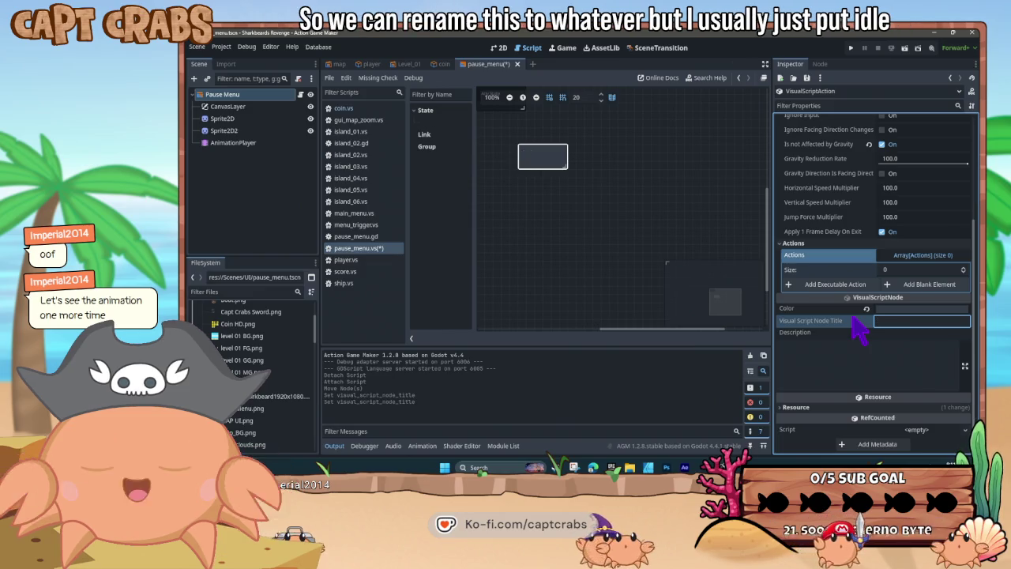
key("BackSpace")
key("BackSpace")
key("BackSpace")
type("Settings")
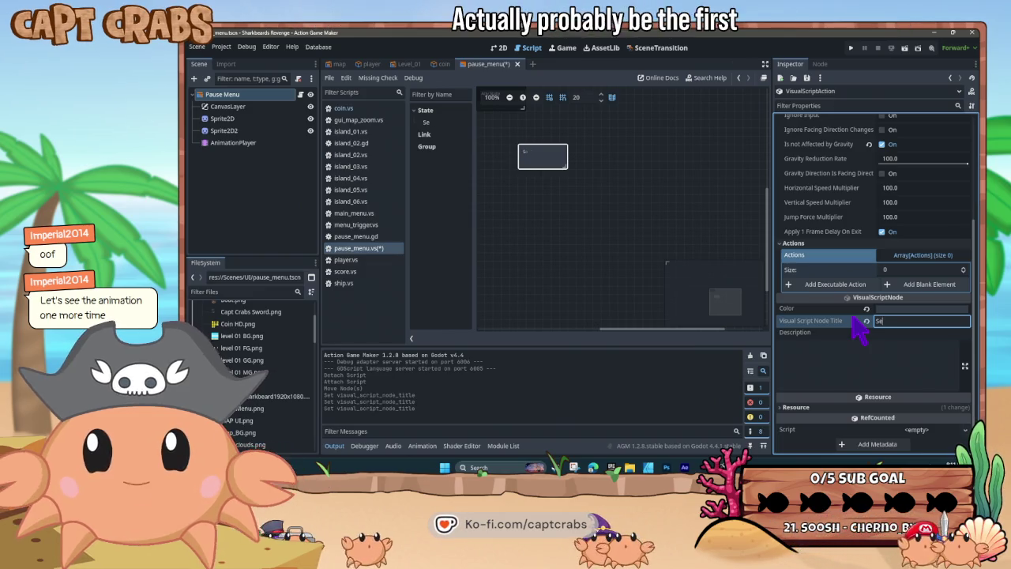
key("Return")
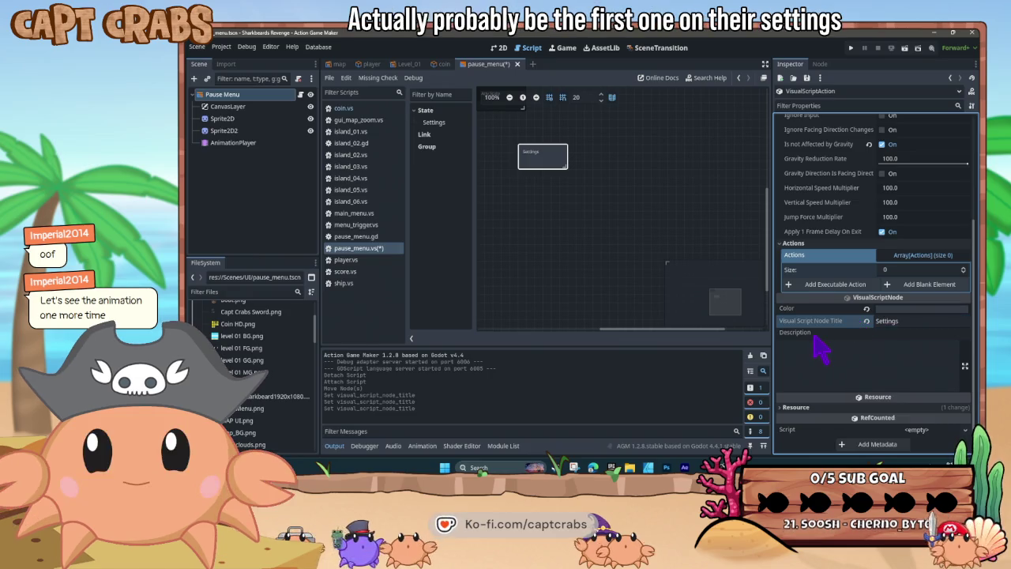
right_click(637, 271)
key("ctrl+s")
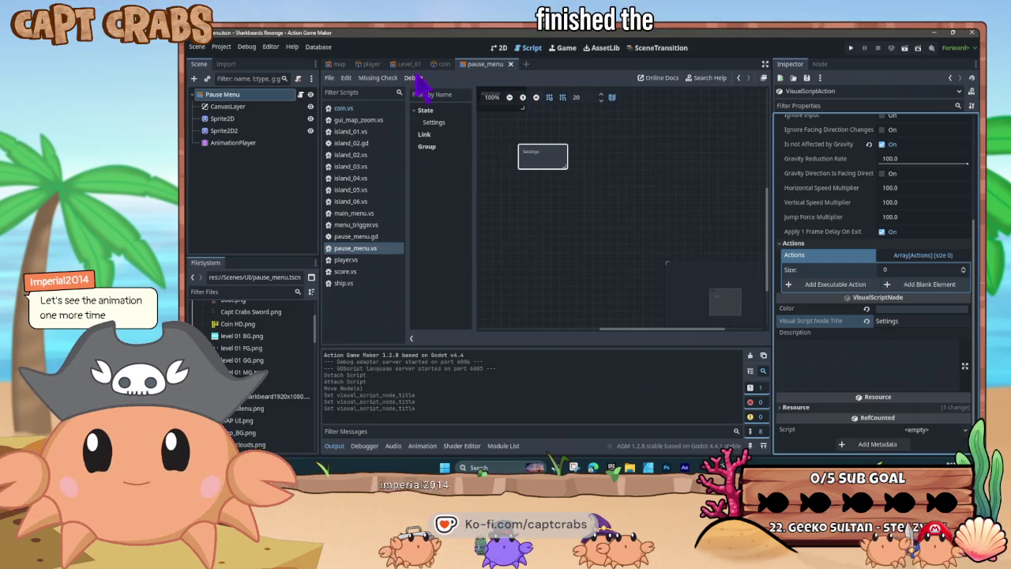
left_click(499, 49)
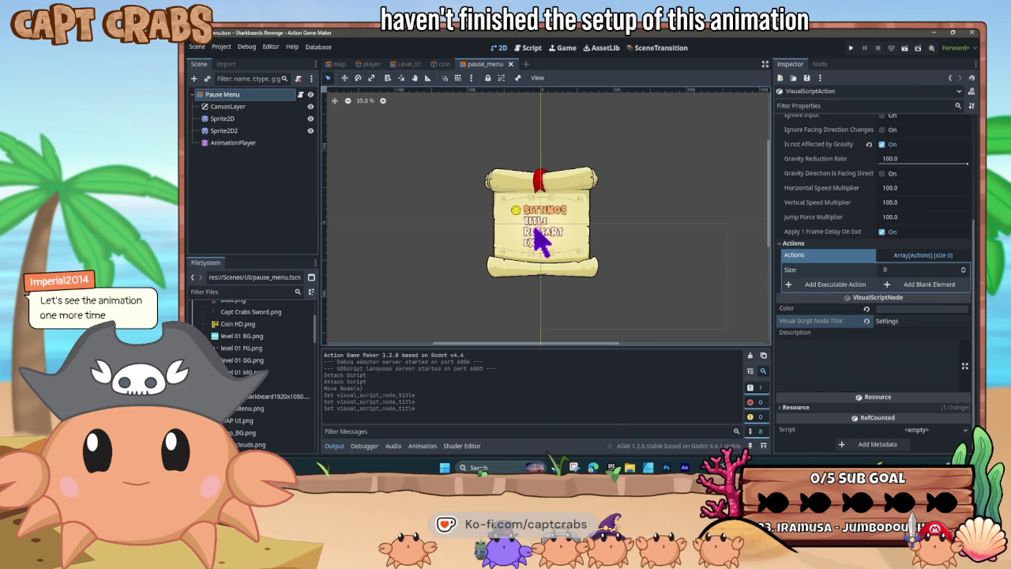
Create a Settings animation in the AnimationPlayer with a key on Sprite2D2's Frame
left_click(243, 131)
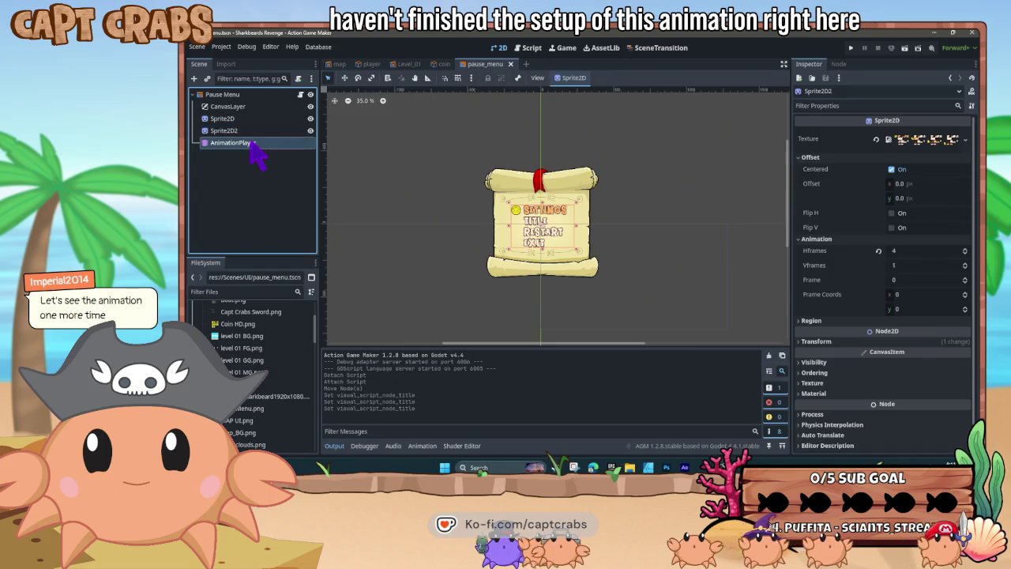
left_click(237, 143)
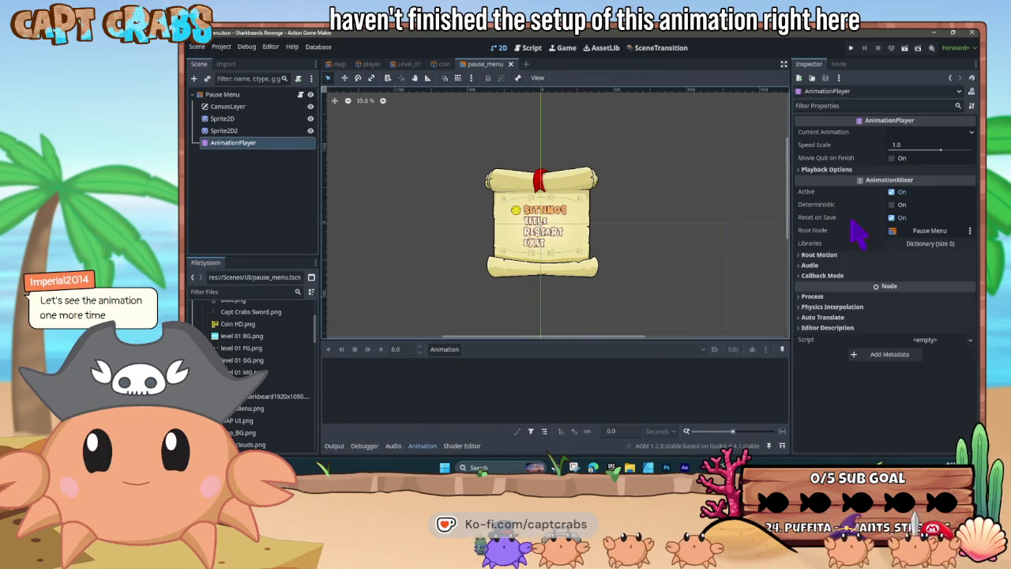
left_click(444, 350)
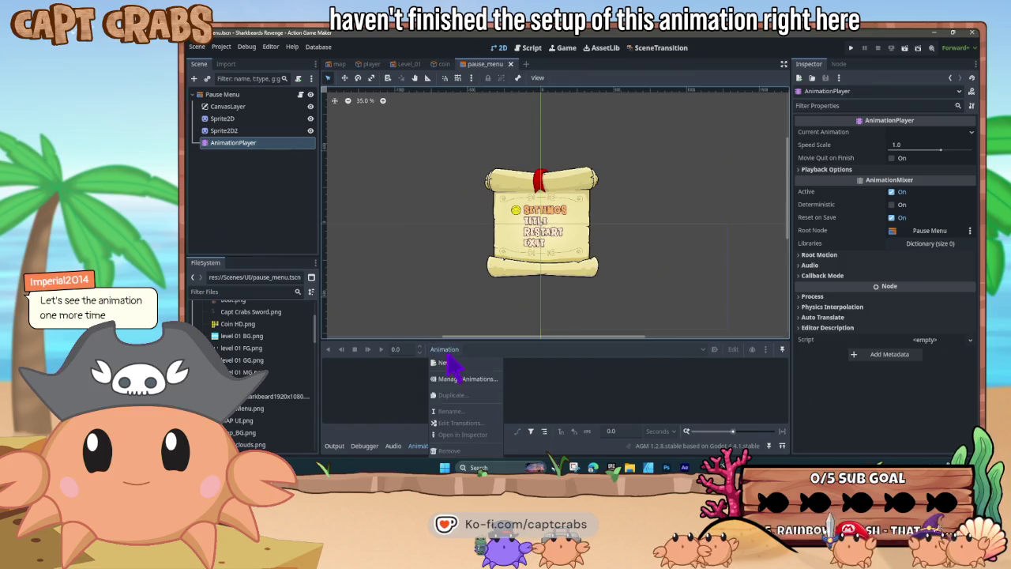
left_click(461, 364)
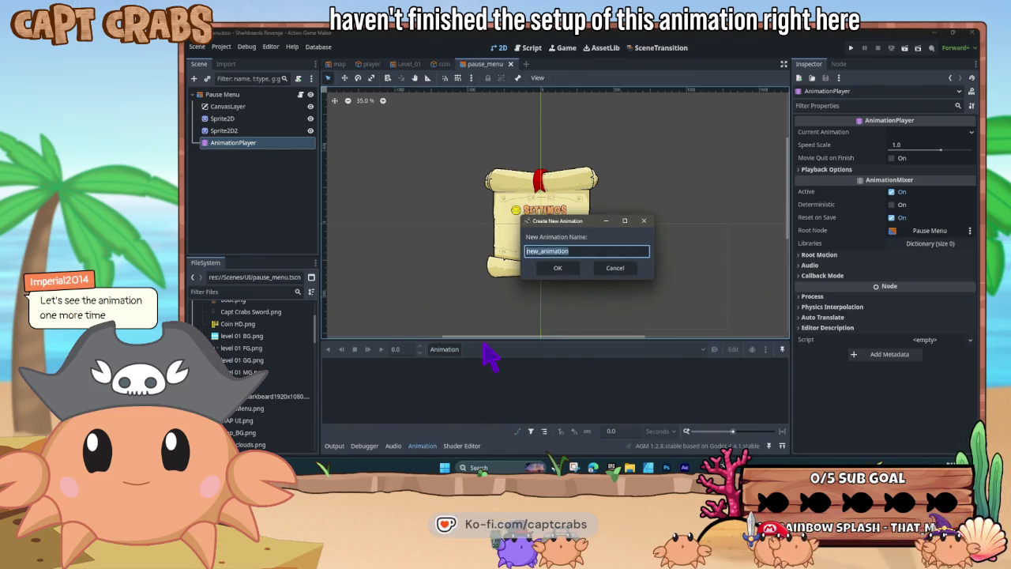
type("Settings")
key("Return")
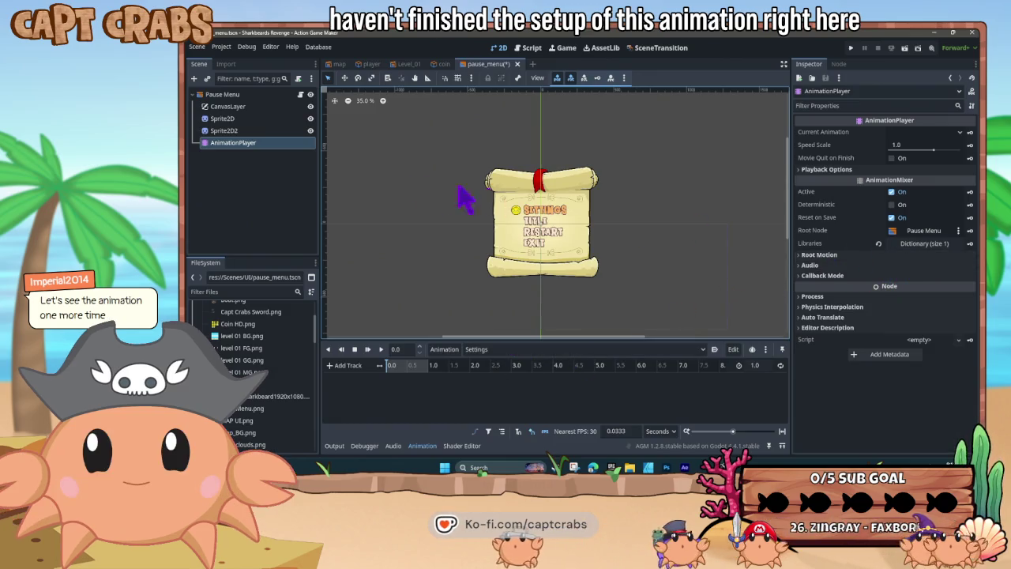
left_click(257, 130)
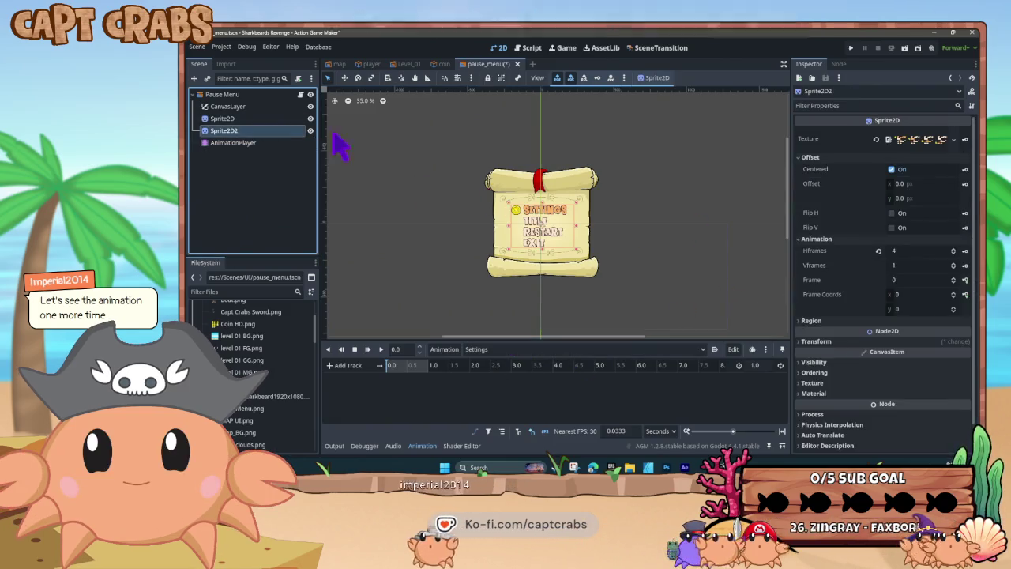
left_click(964, 279)
left_click(548, 279)
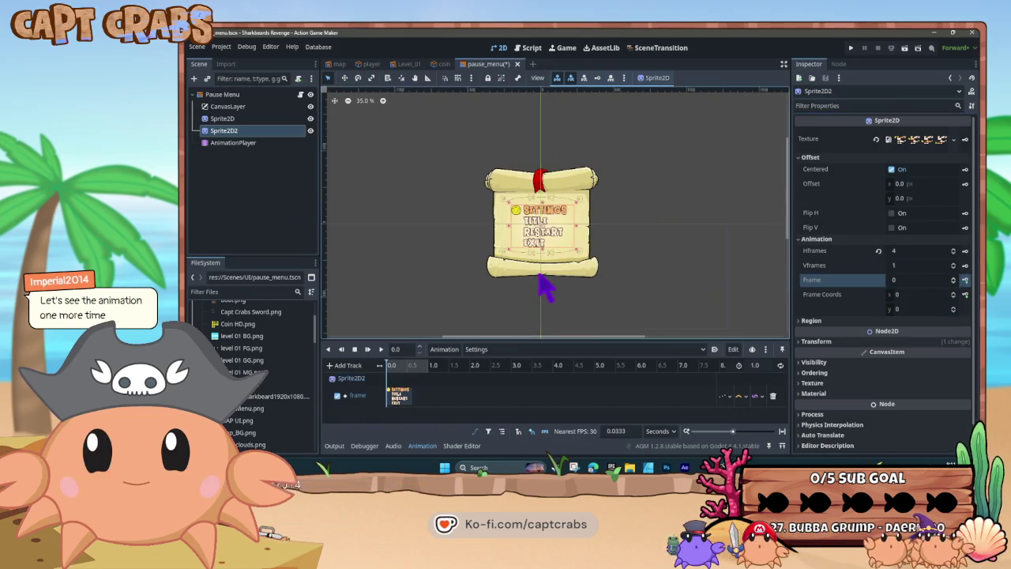
left_click(380, 349)
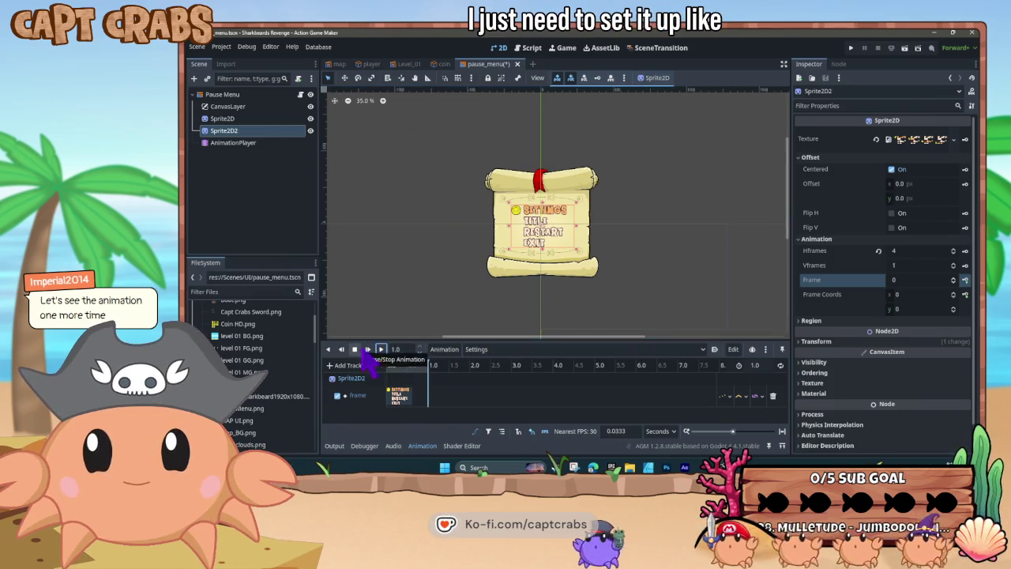
Create a new animation named Title
left_click(474, 349)
left_click(466, 368)
left_click(445, 349)
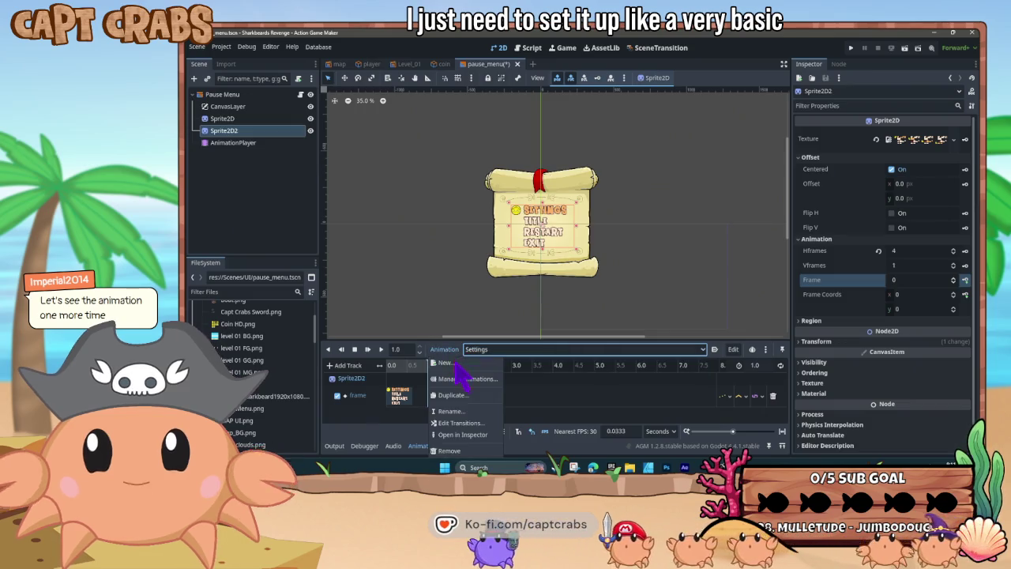
left_click(450, 362)
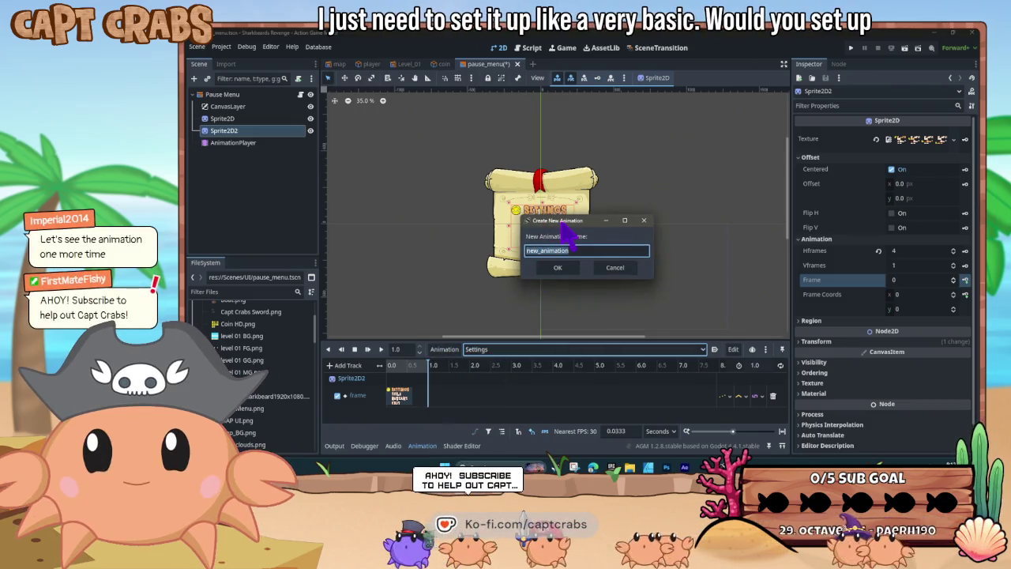
left_click_drag(563, 224, 640, 223)
key("BackSpace")
type("Title")
key("Return")
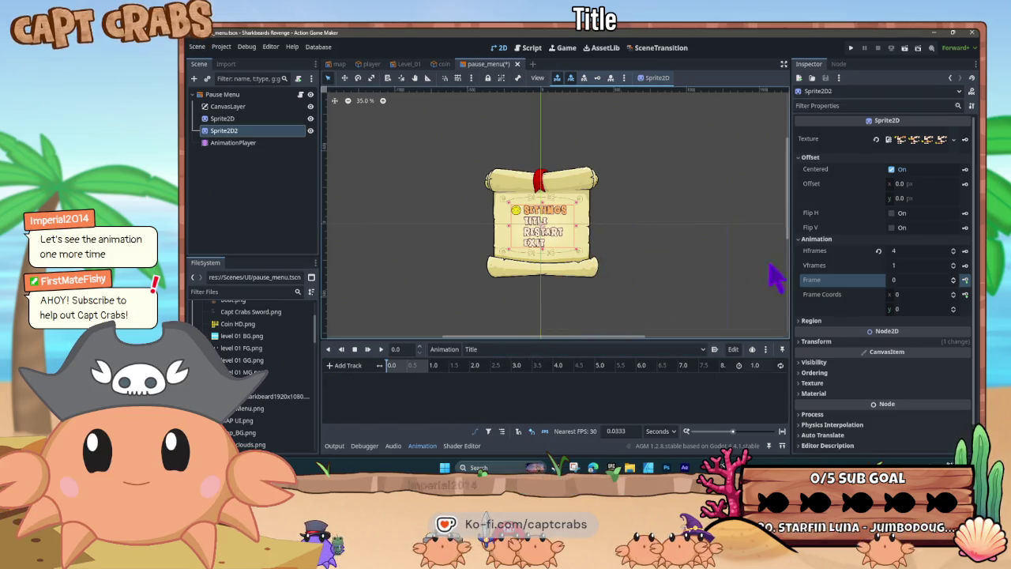
Key Sprite2D2's Frame at value 3 and save the pause menu scene
scroll(956, 281, "up", 3)
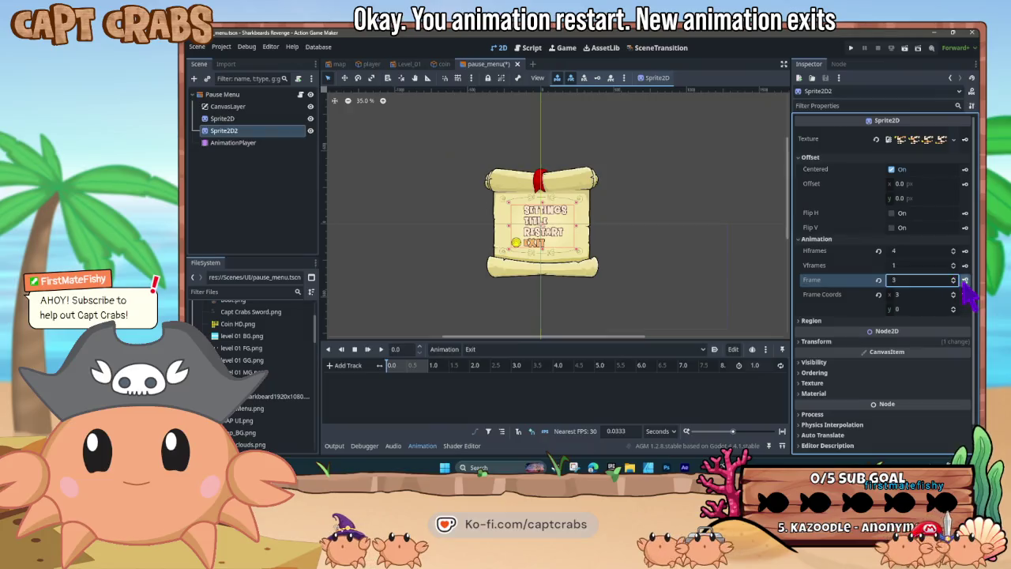
left_click(964, 280)
left_click(542, 280)
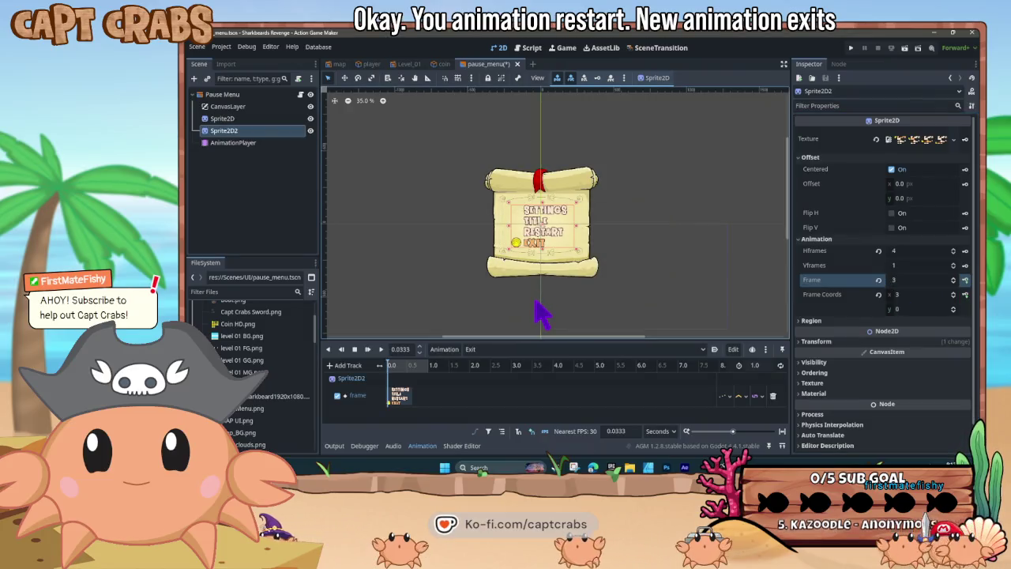
key("ctrl+s")
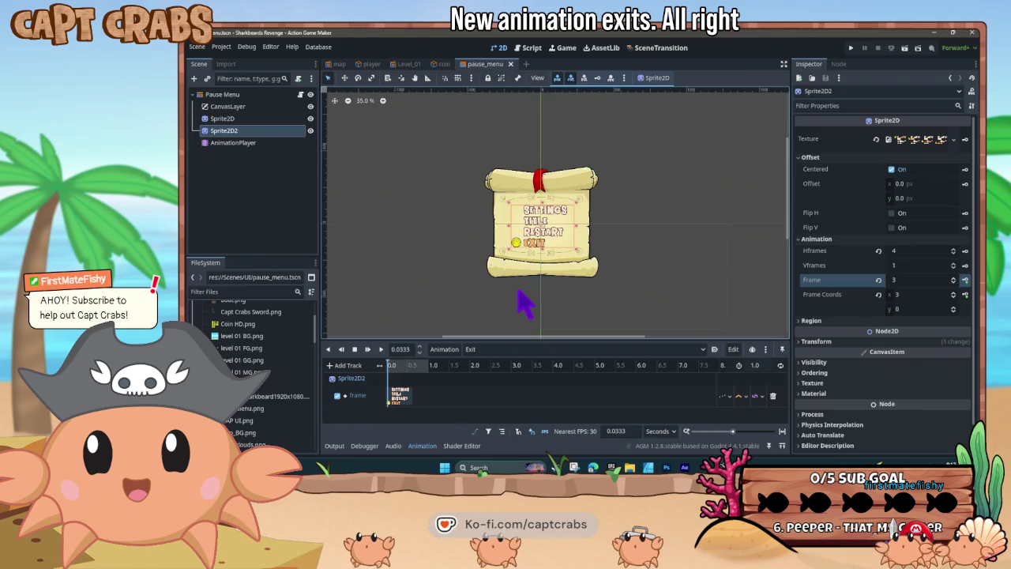
left_click(233, 96)
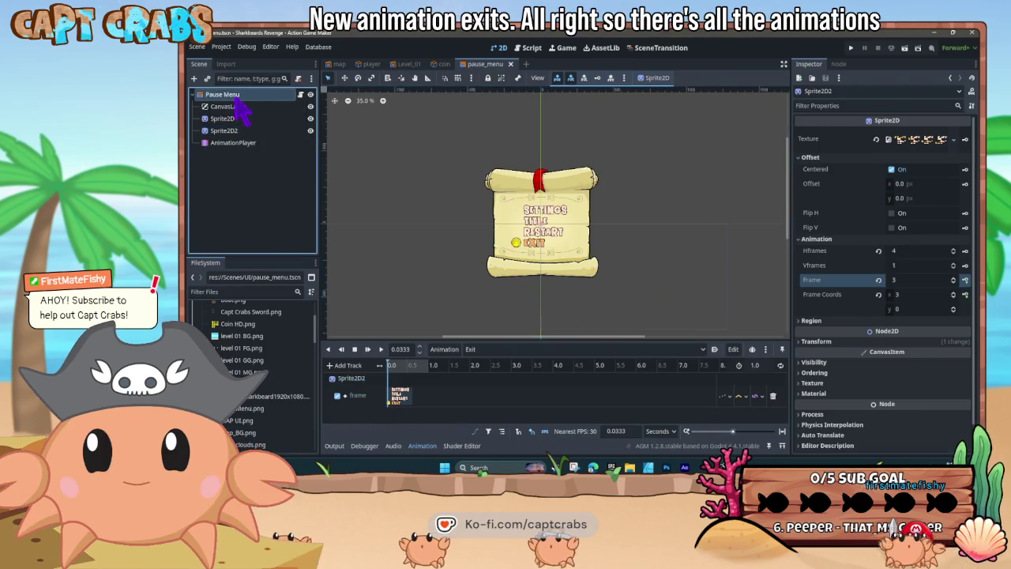
left_click(253, 143)
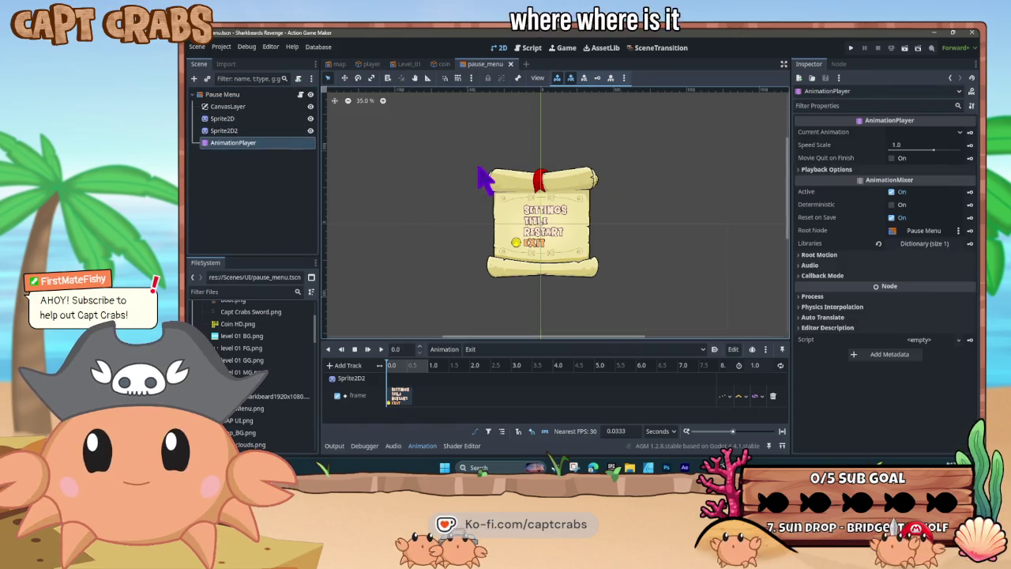
left_click(259, 130)
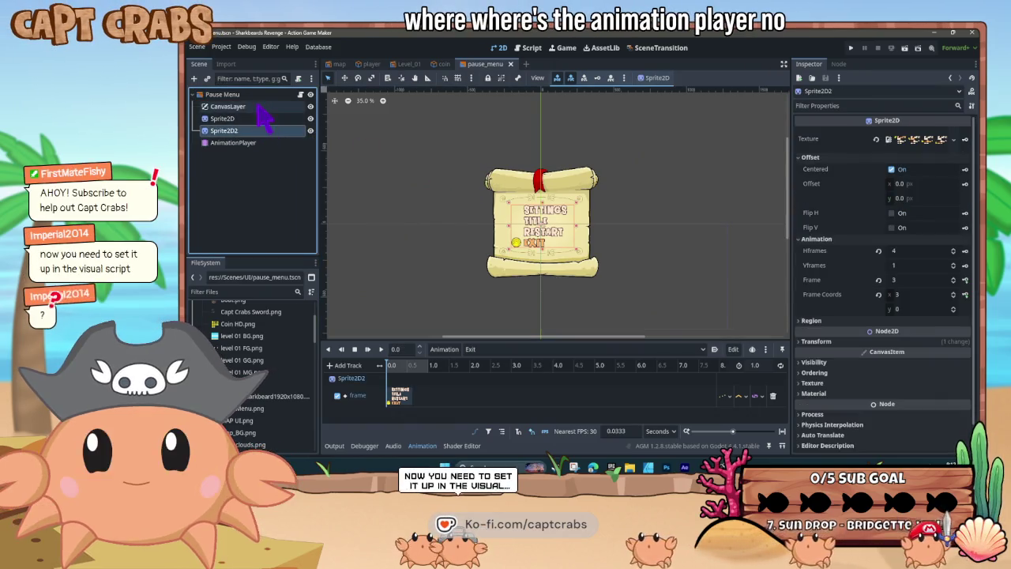
left_click(257, 95)
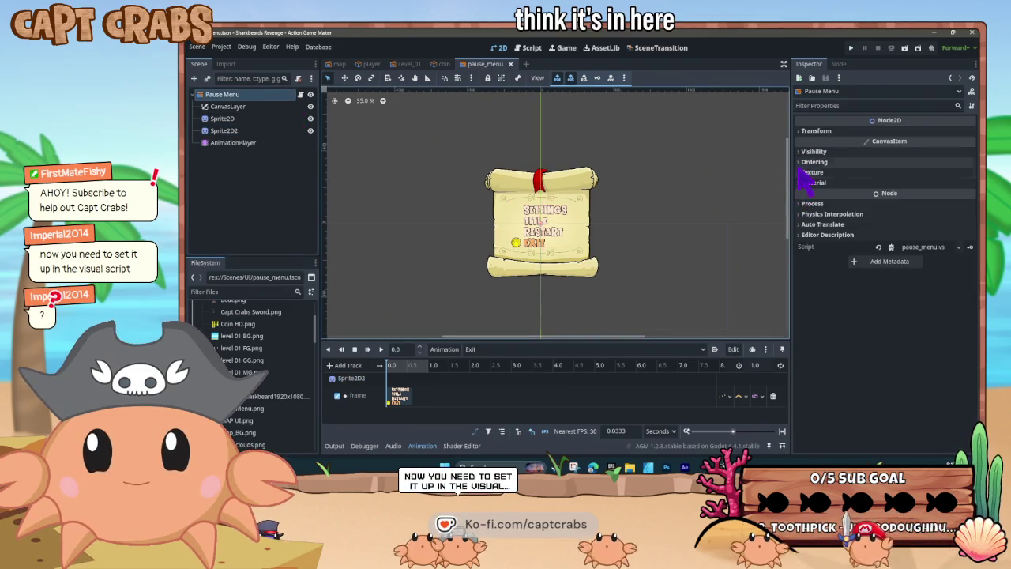
left_click(799, 152)
left_click(800, 151)
left_click(801, 162)
left_click(801, 162)
left_click(799, 173)
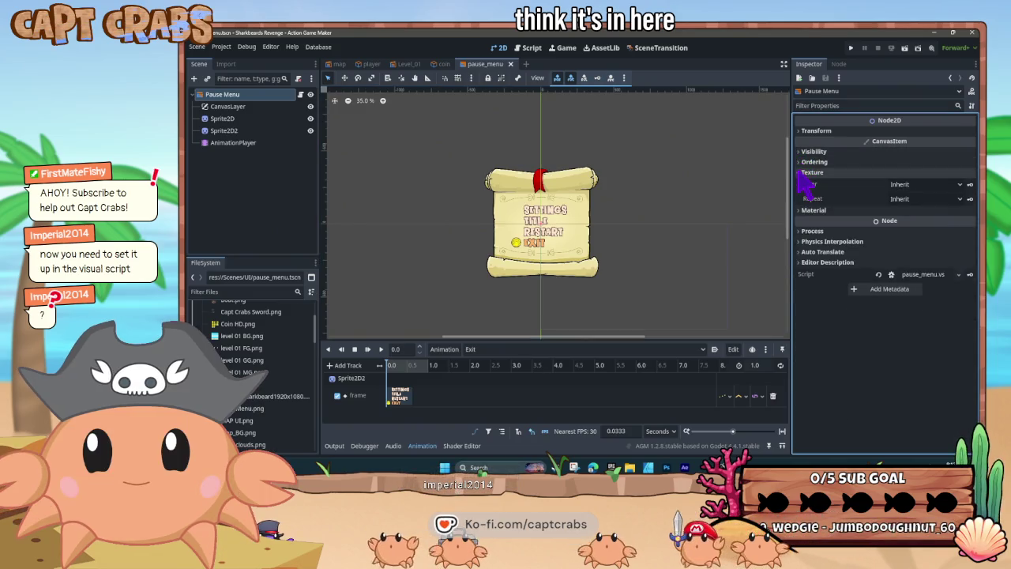
left_click(801, 173)
left_click(802, 182)
left_click(803, 182)
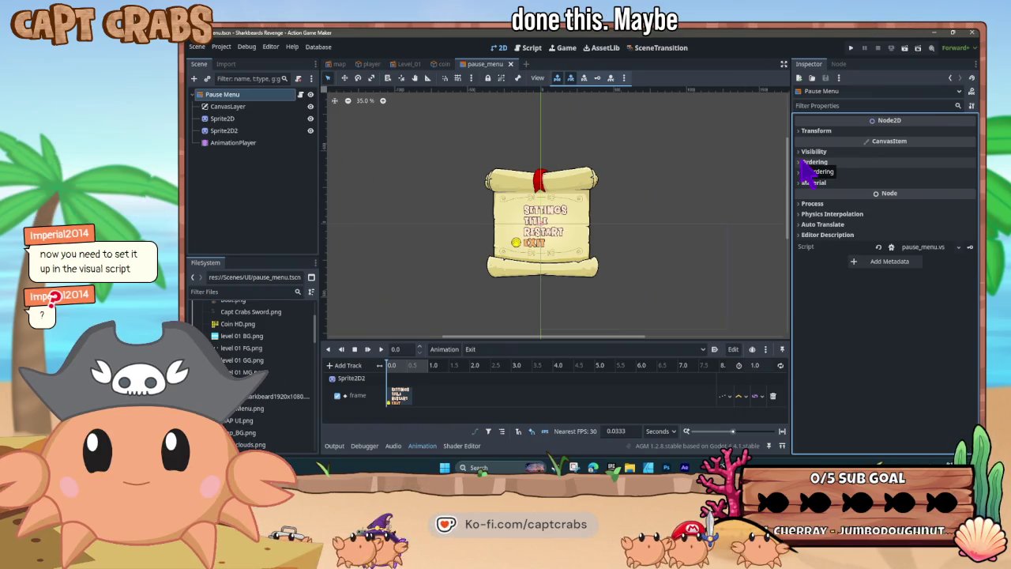
left_click(799, 203)
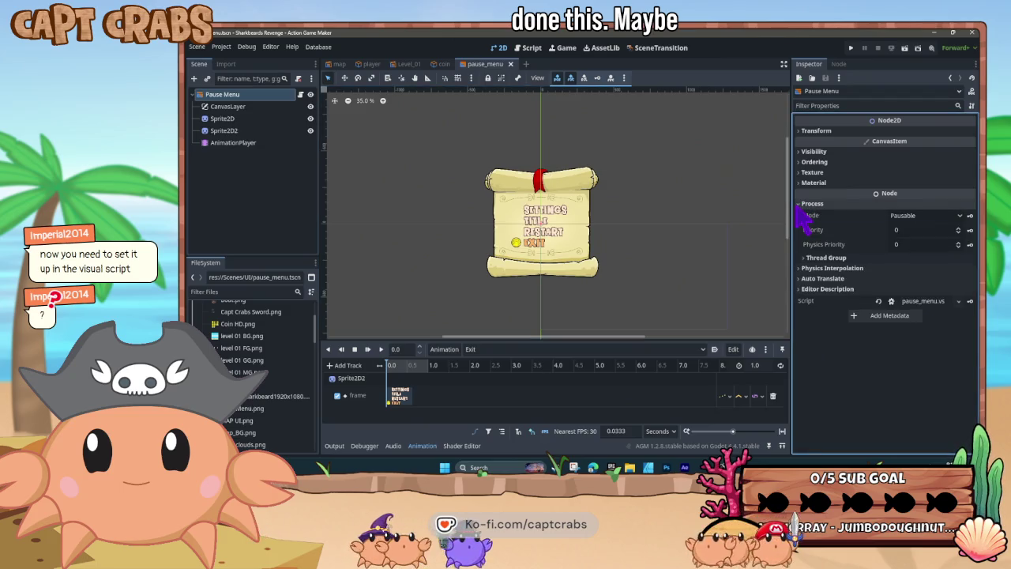
left_click(799, 204)
left_click(801, 204)
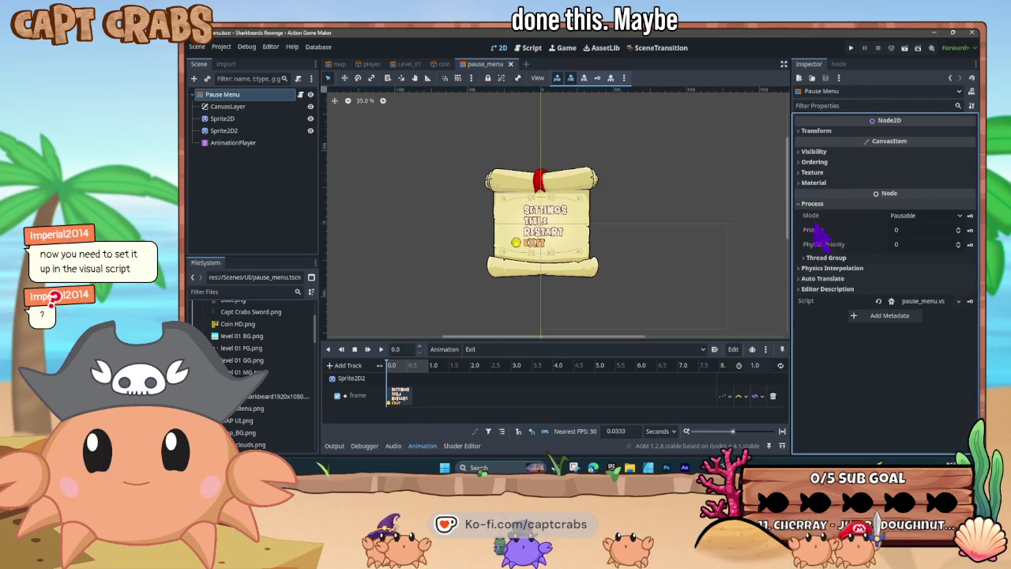
left_click(925, 216)
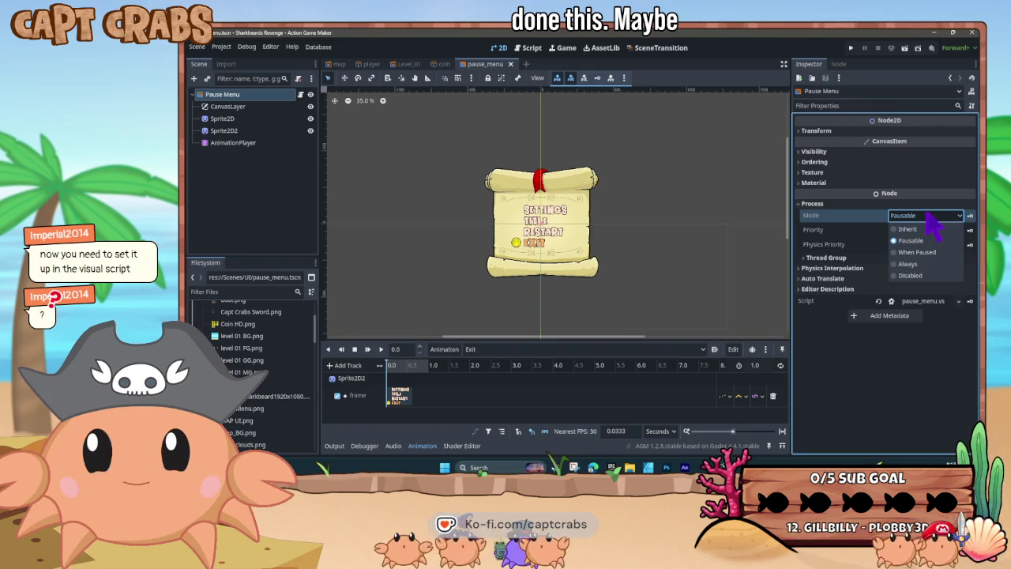
left_click(927, 217)
left_click(801, 204)
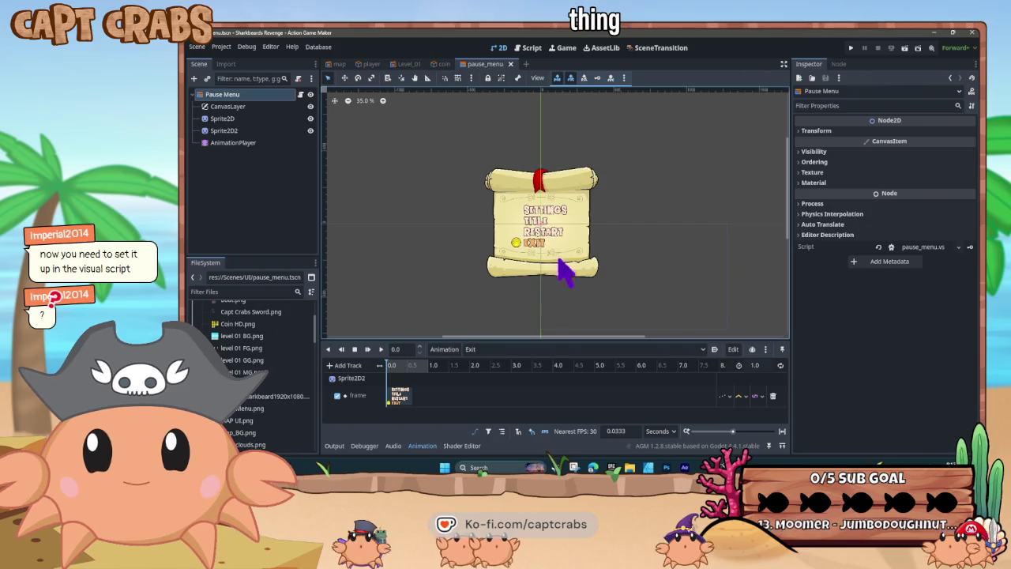
left_click(798, 223)
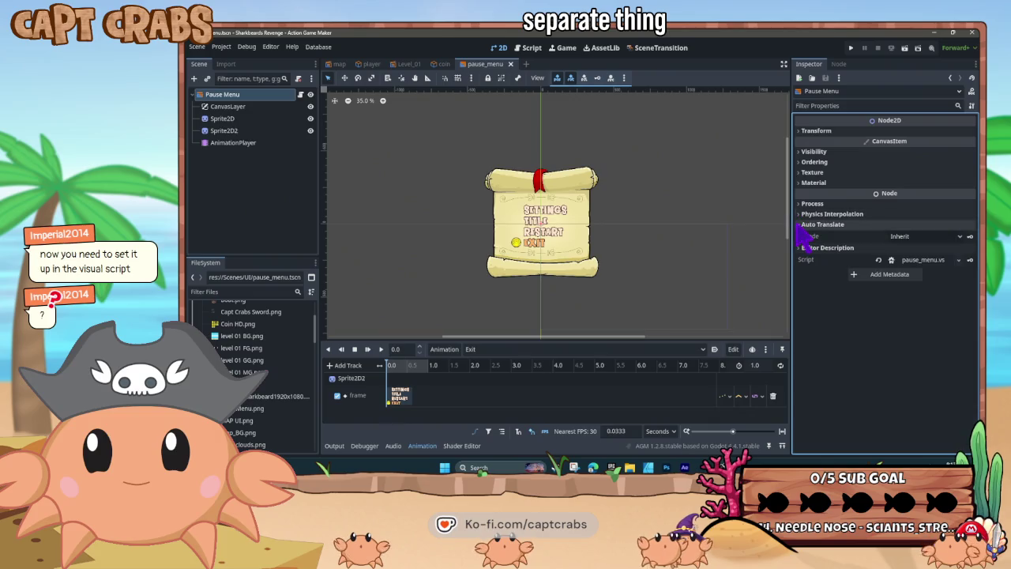
left_click(801, 225)
left_click(251, 131)
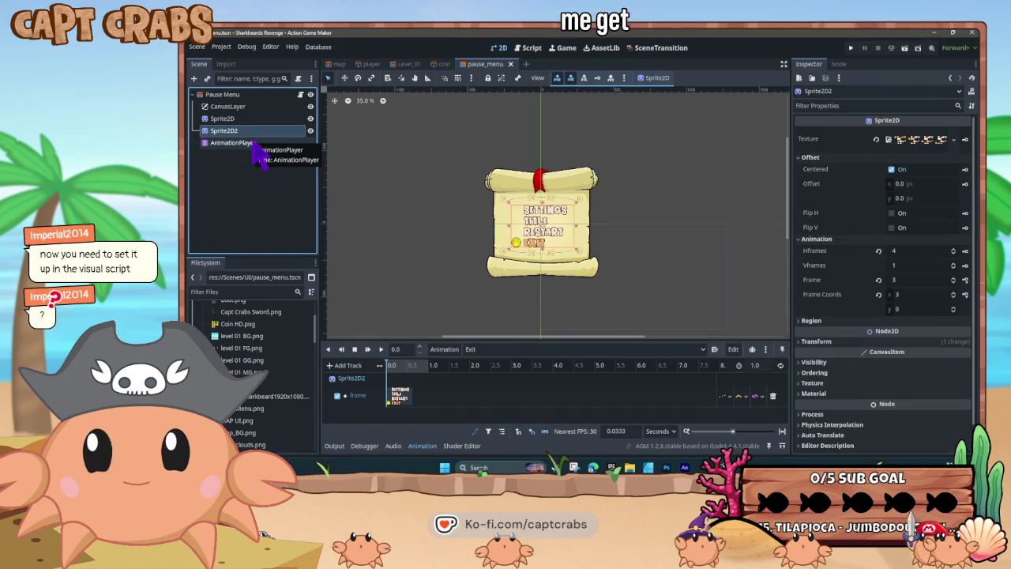
Hide the menu text sprite, save the pause menu scene, and test-run the game
left_click(253, 143, "shift")
left_click(310, 132)
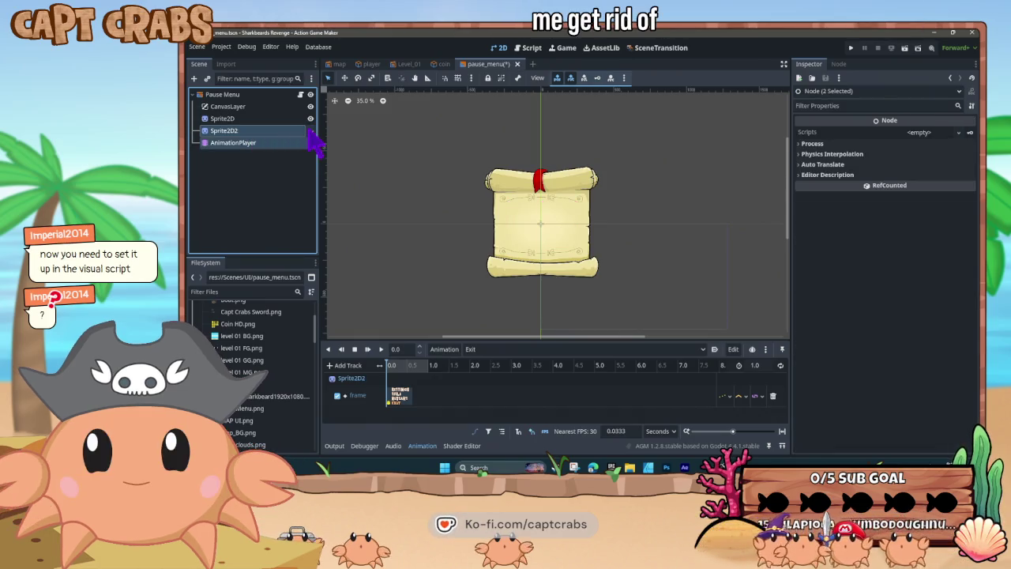
left_click(304, 173)
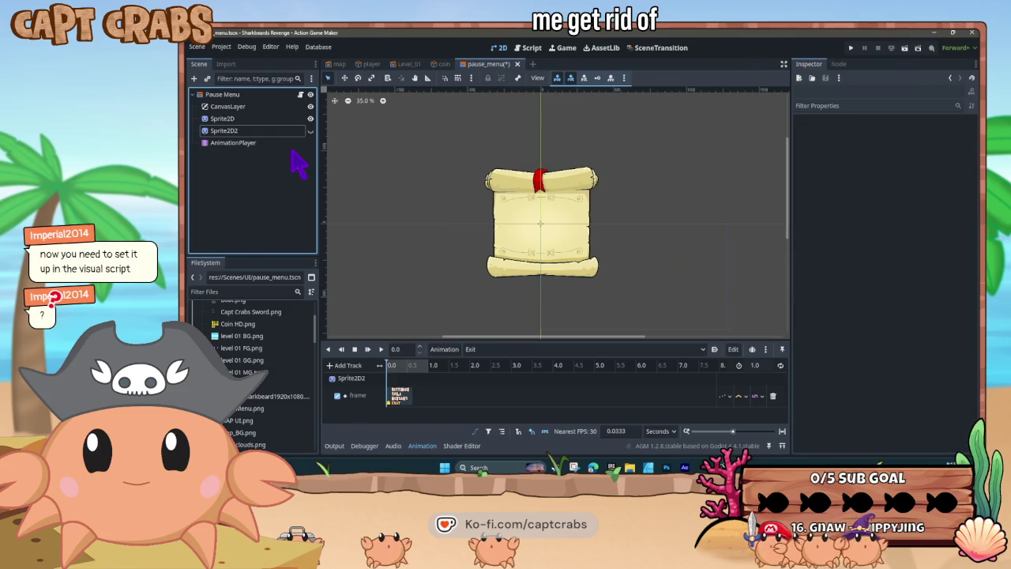
key("ctrl+s")
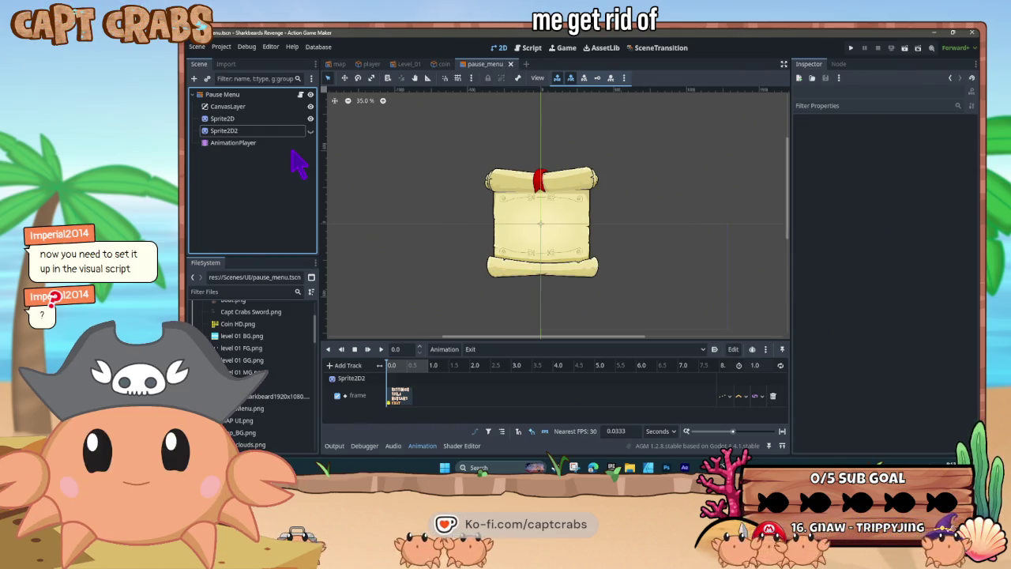
key("F5")
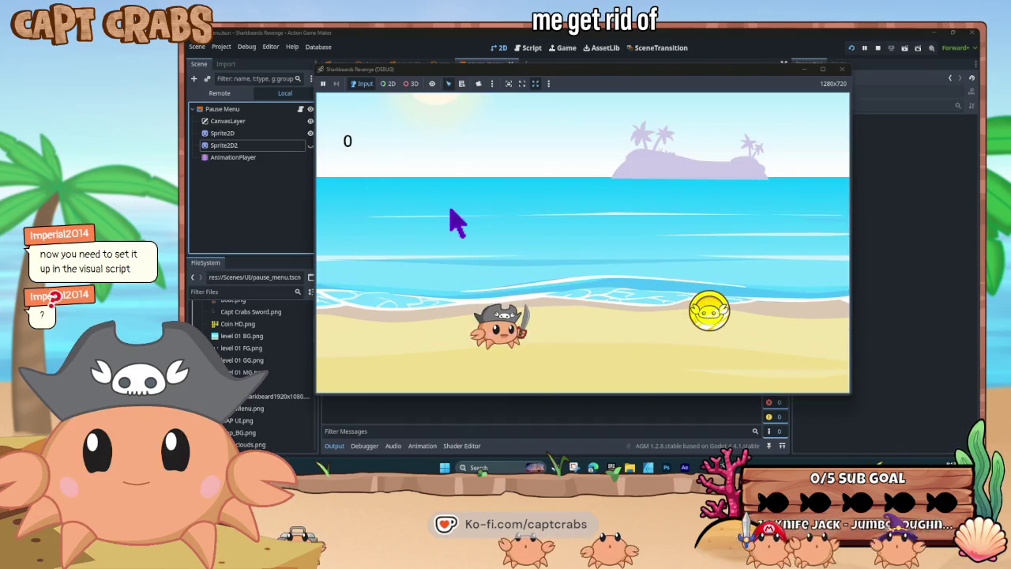
key("F8")
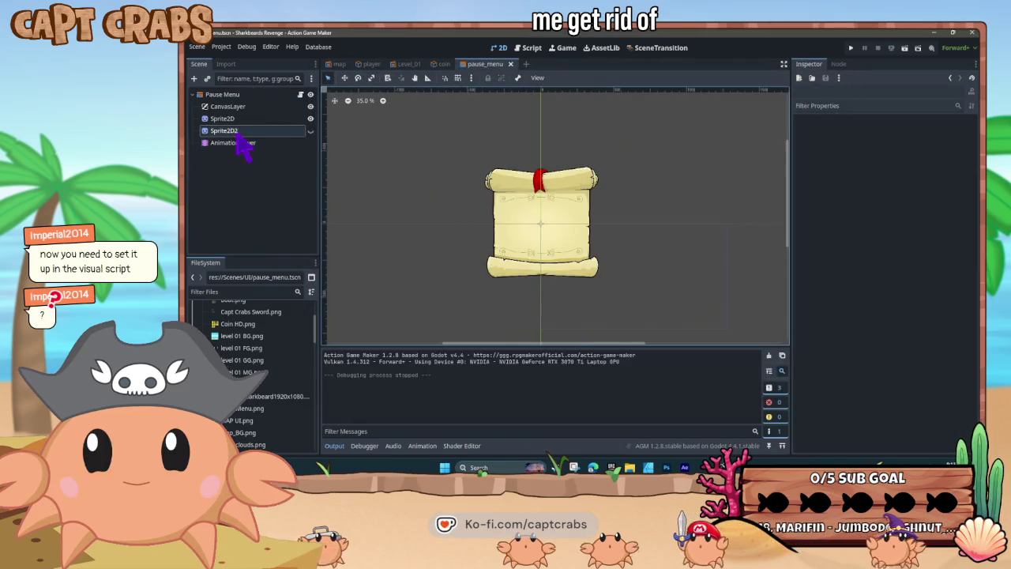
Delete Sprite2D2 and the AnimationPlayer, move the scroll Sprite2D up, and run a test
left_click(235, 131)
left_click(245, 143, "shift")
key("Delete")
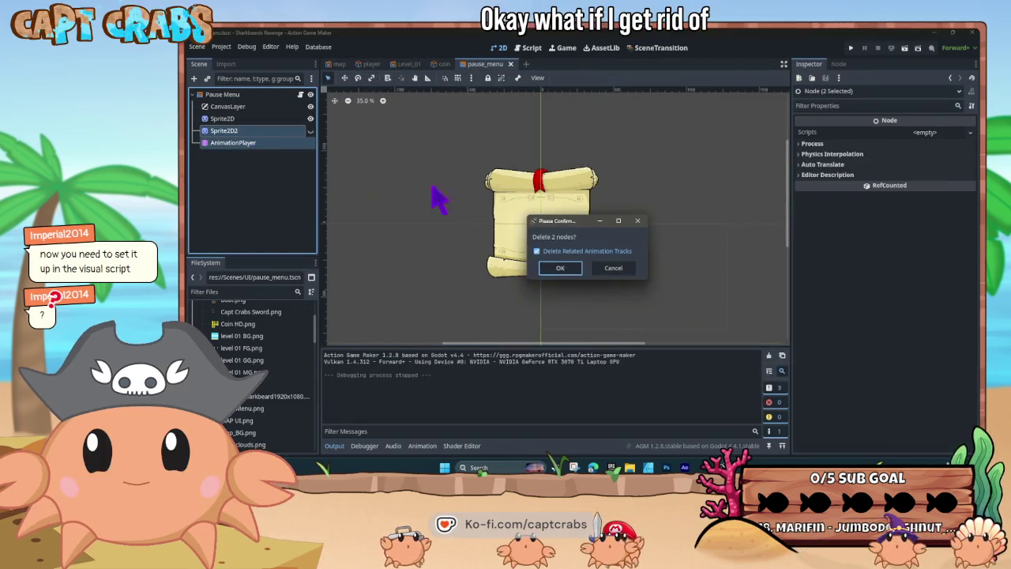
left_click(560, 266)
left_click(264, 119)
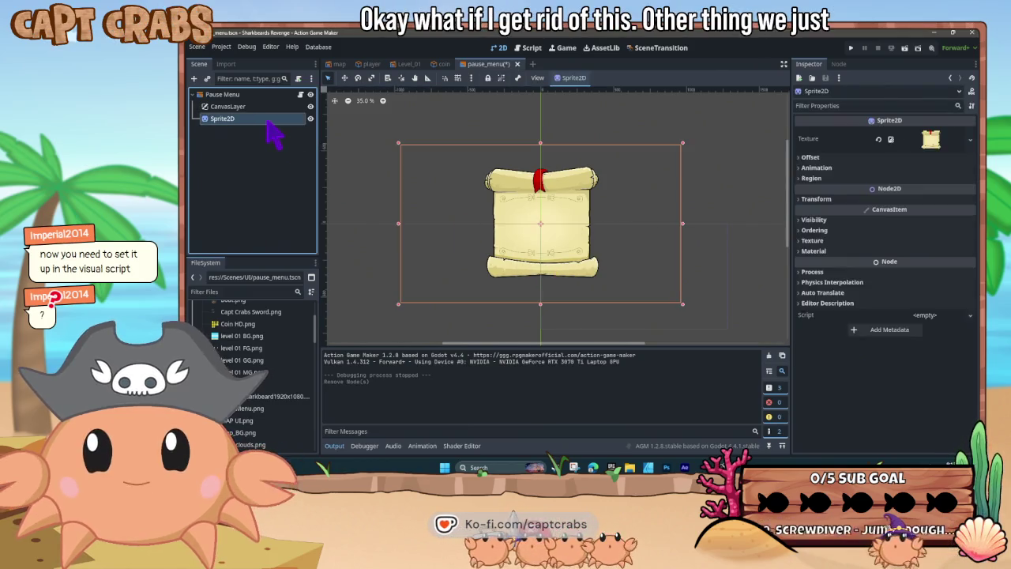
left_click(266, 107)
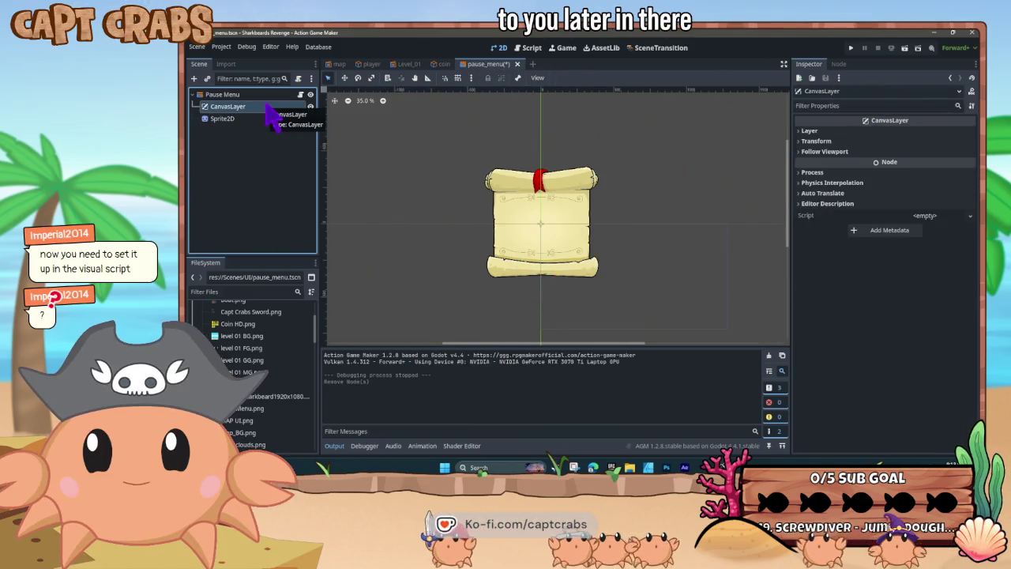
mouse_move(252, 120)
left_mouse_down()
mouse_move(254, 96)
mouse_move(244, 104)
left_mouse_up()
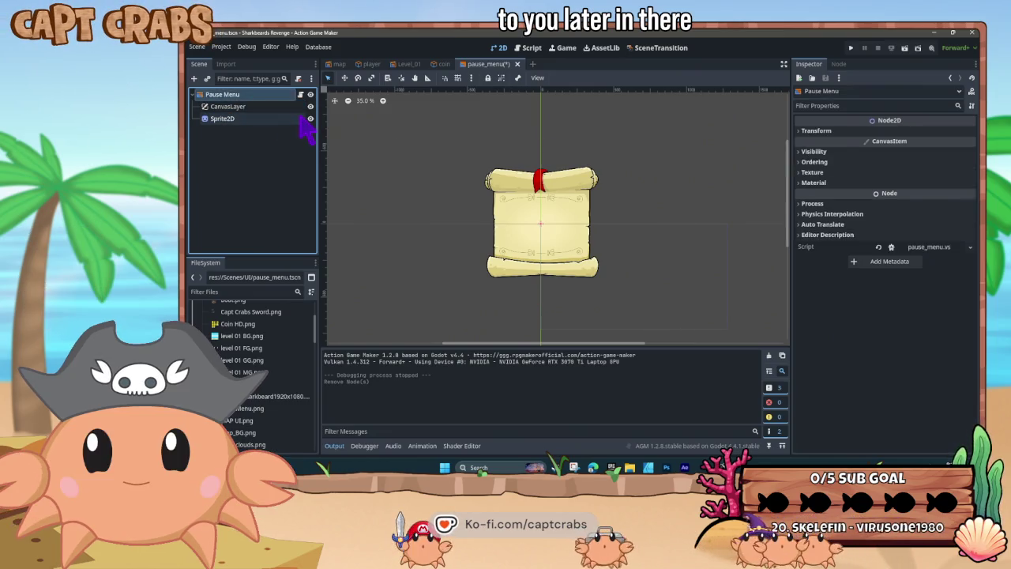
key("F6")
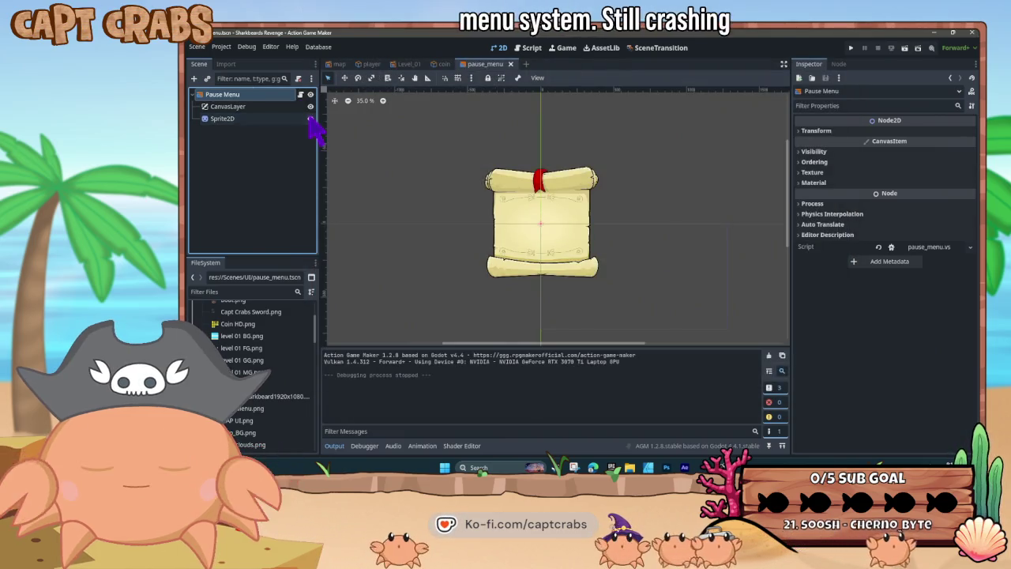
Inspect the CanvasLayer node's layer and transform settings
left_click(237, 106)
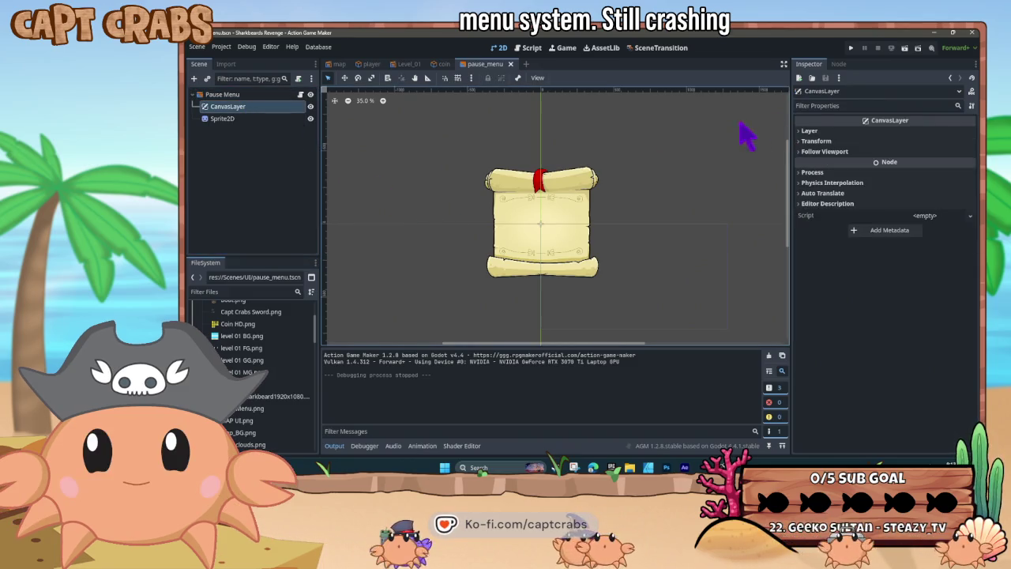
left_click(806, 131)
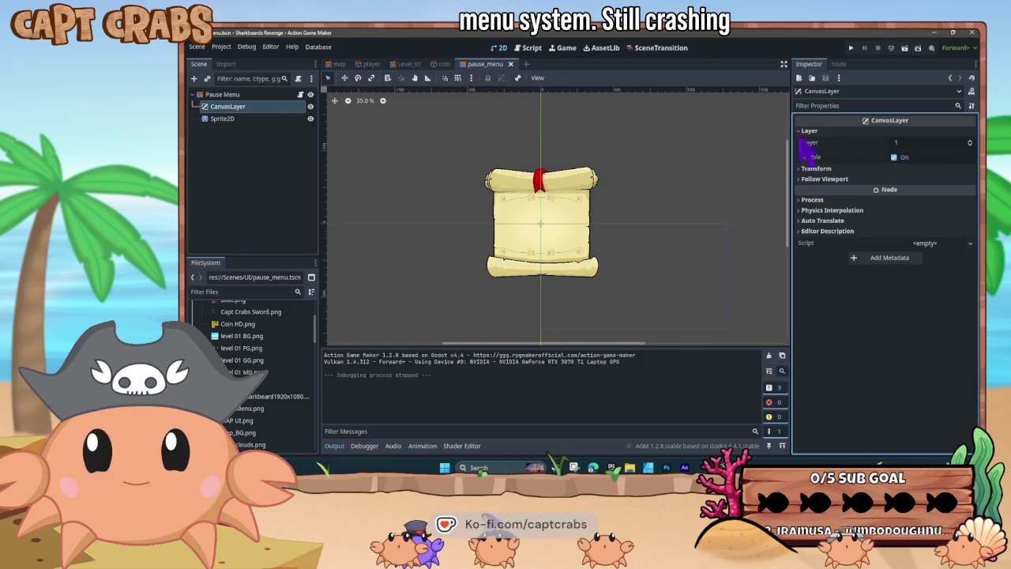
left_click(802, 133)
left_click(803, 141)
left_click(799, 141)
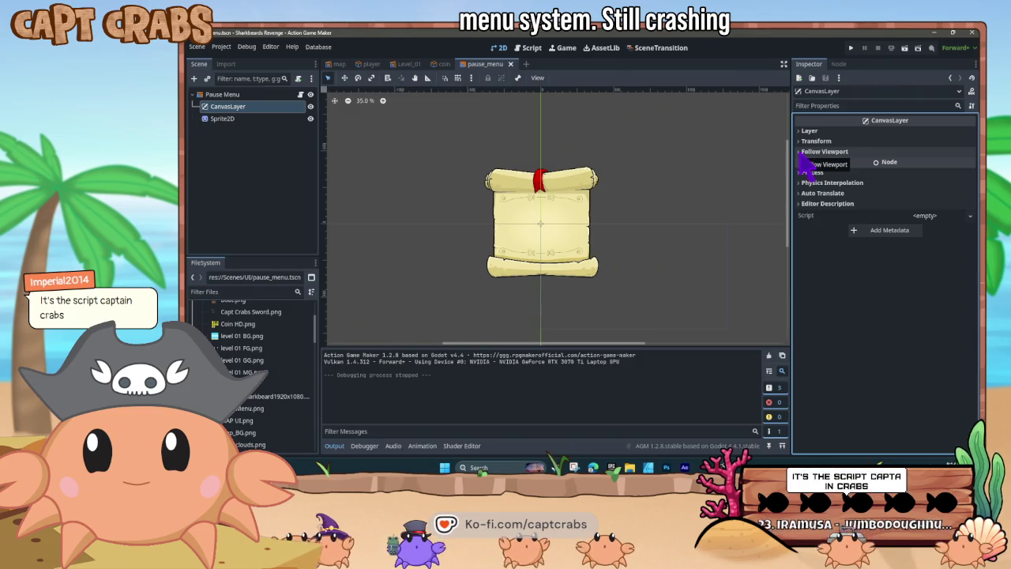
Detach the script from the Pause Menu root, select the scroll Sprite2D, and run the game
left_click(531, 49)
left_click(548, 158)
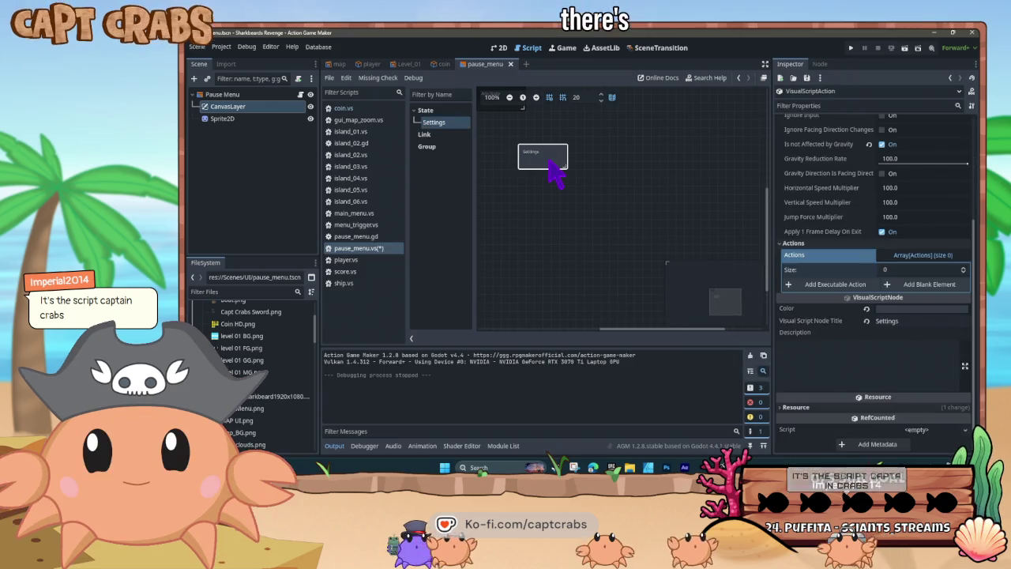
scroll(849, 245, "up", 4)
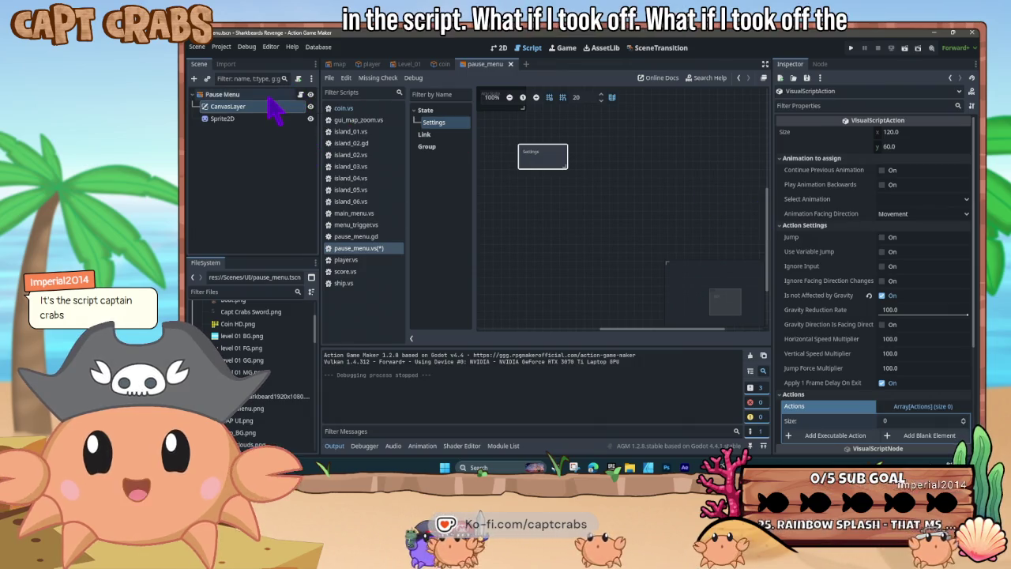
left_click(300, 94)
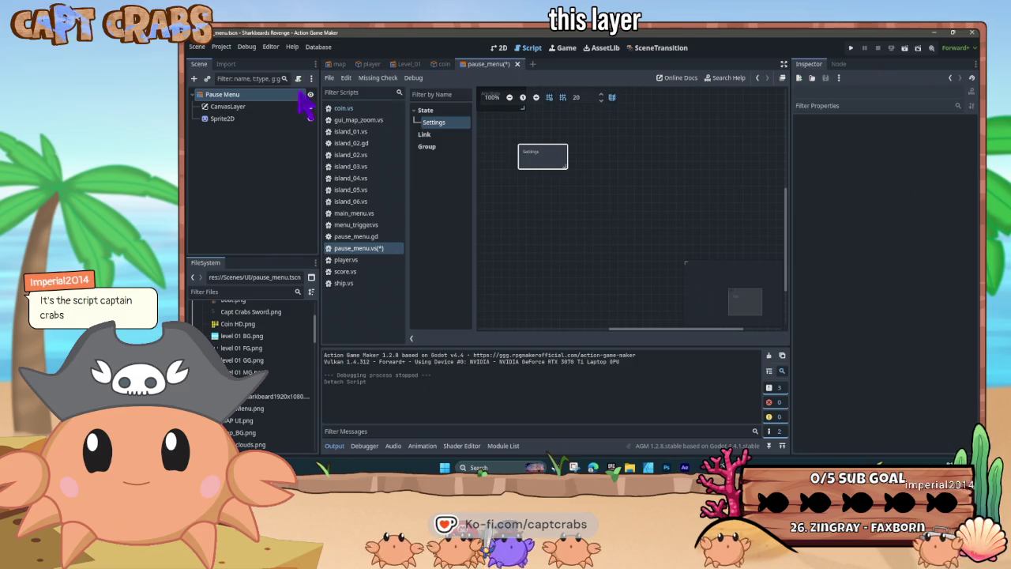
left_click(286, 107)
left_click(279, 118)
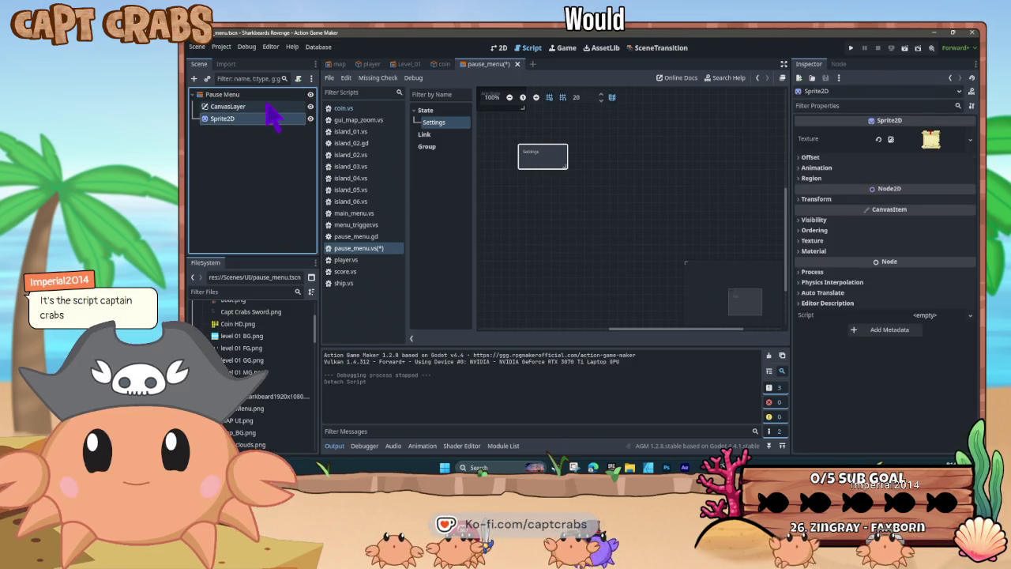
key("F6")
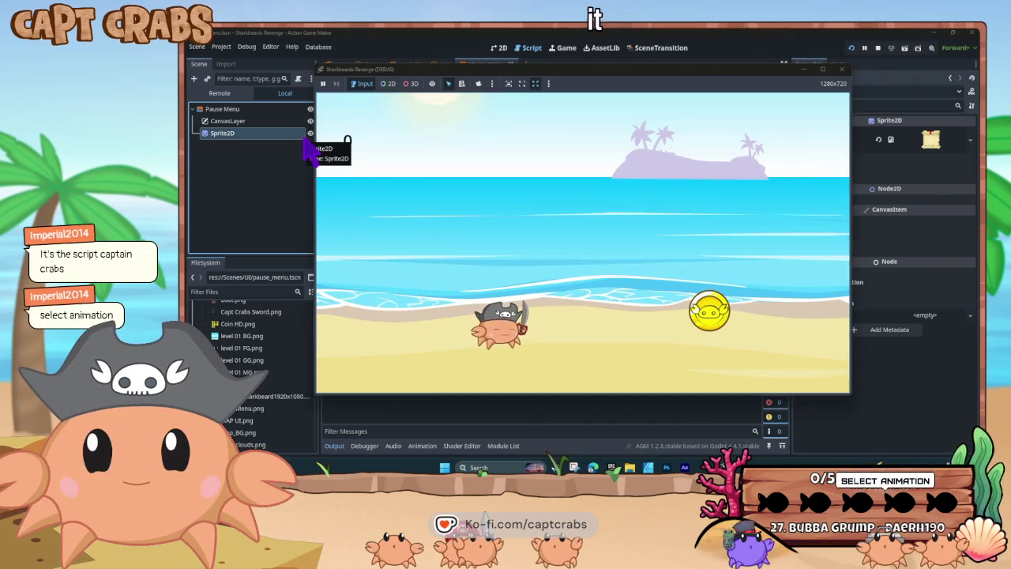
Bring up the pause menu in the running game with Escape, then stop the test run
key("Escape")
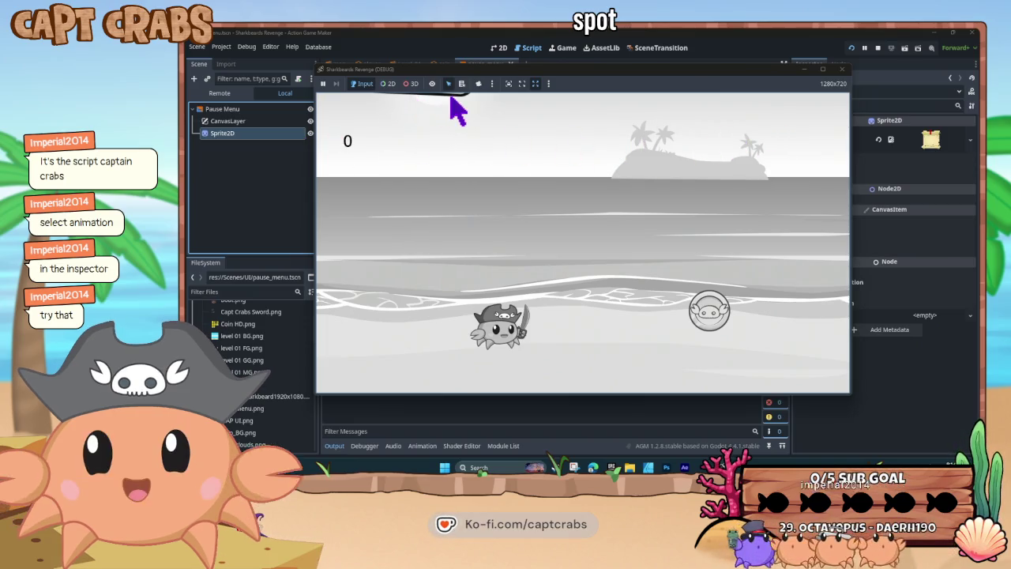
left_click(842, 70)
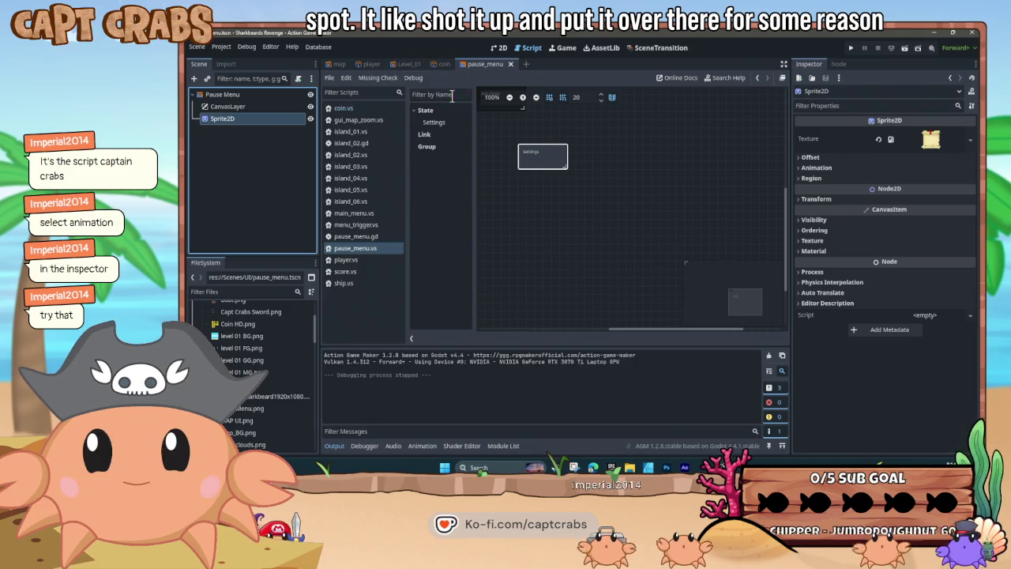
Open menu_trigger.tscn from the FileSystem dock and select its Open Menu state node
scroll(268, 387, "down", 5)
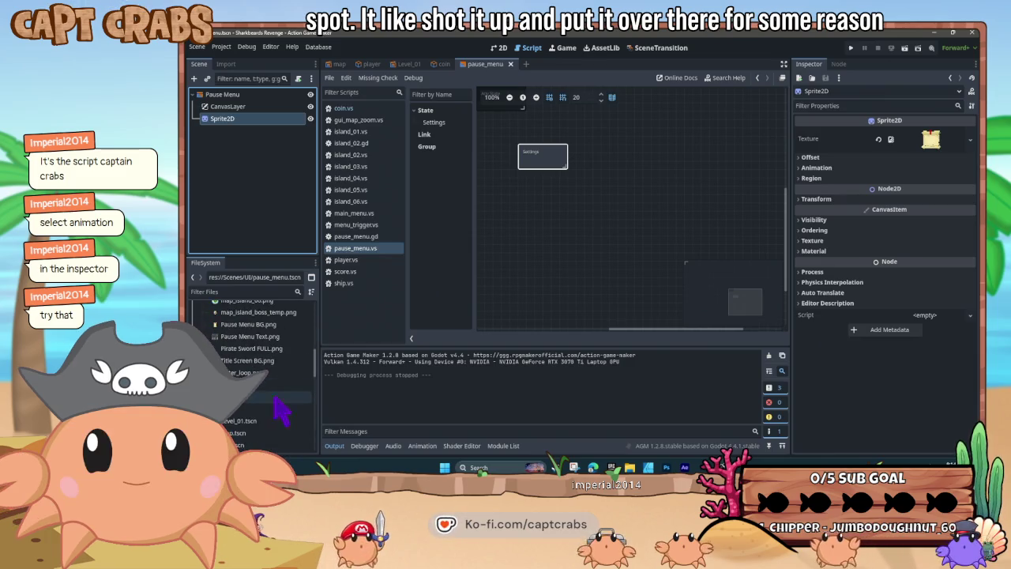
scroll(275, 395, "up", 1)
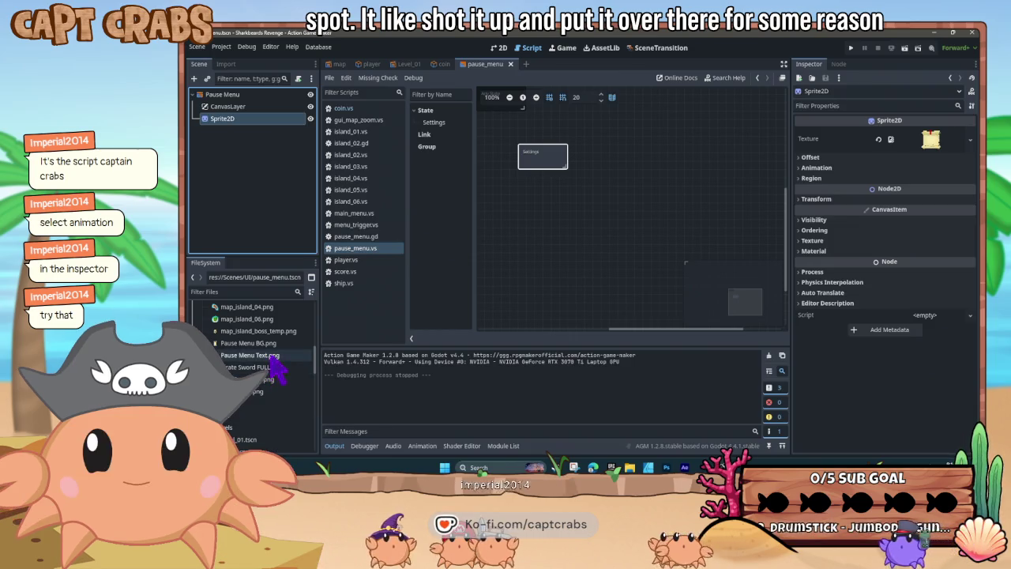
scroll(280, 387, "down", 3)
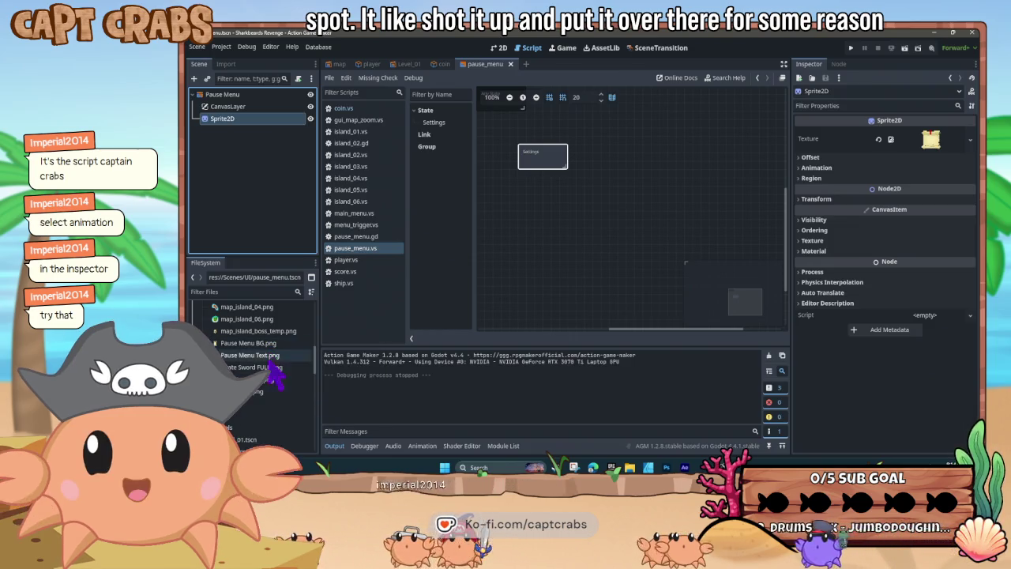
scroll(283, 415, "down", 2)
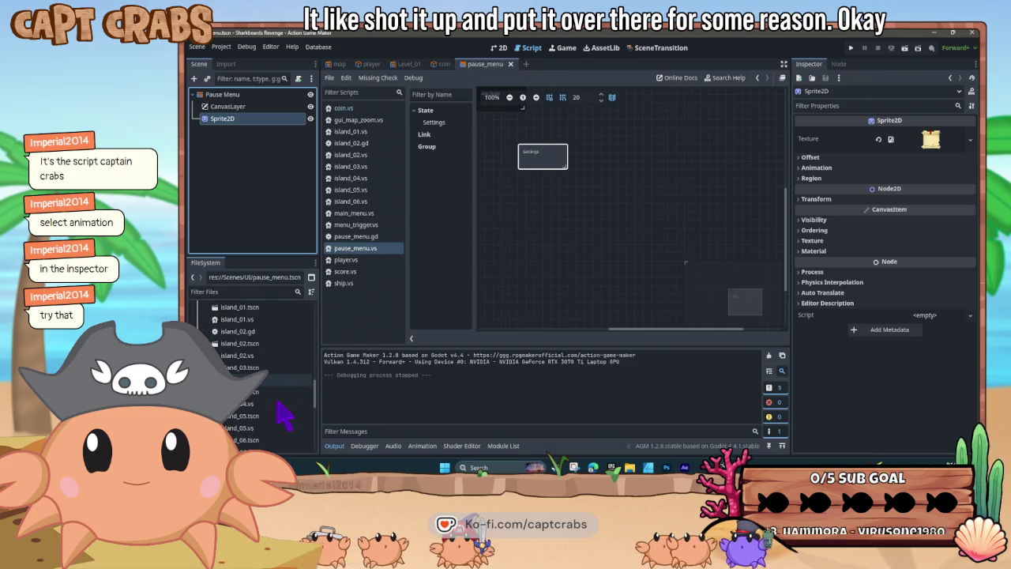
scroll(284, 414, "down", 5)
scroll(280, 398, "up", 1)
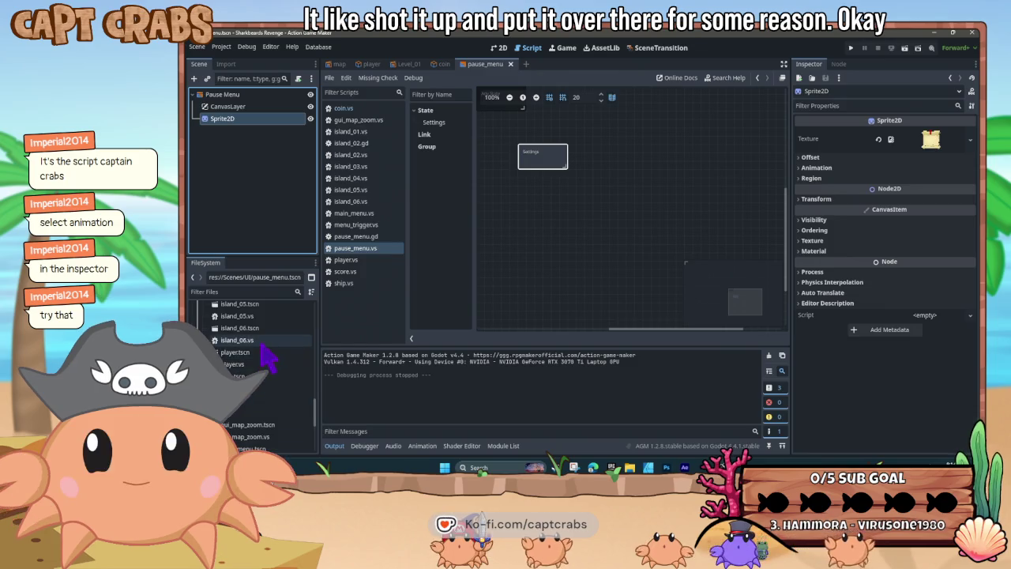
scroll(280, 386, "down", 2)
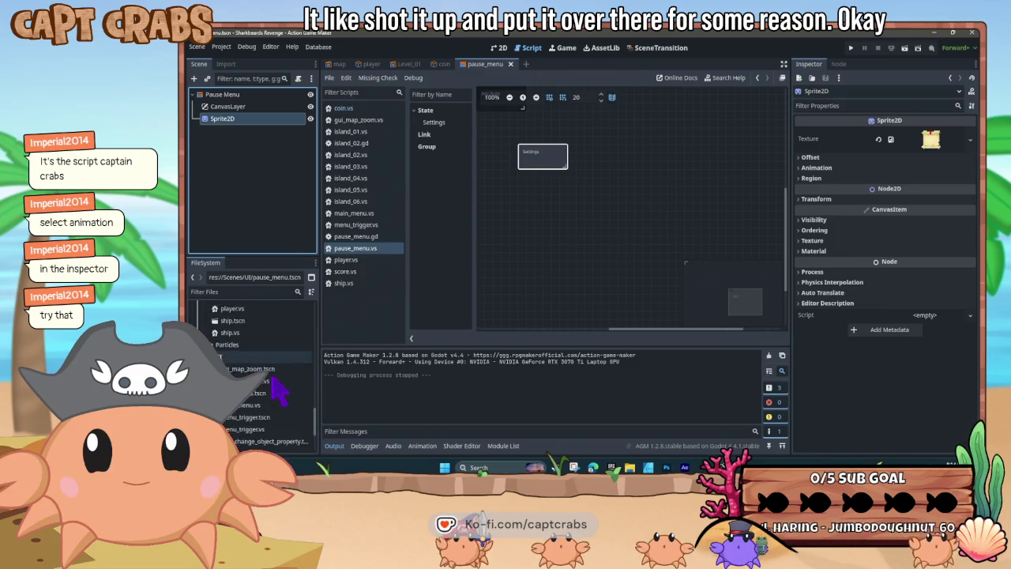
scroll(278, 399, "down", 1)
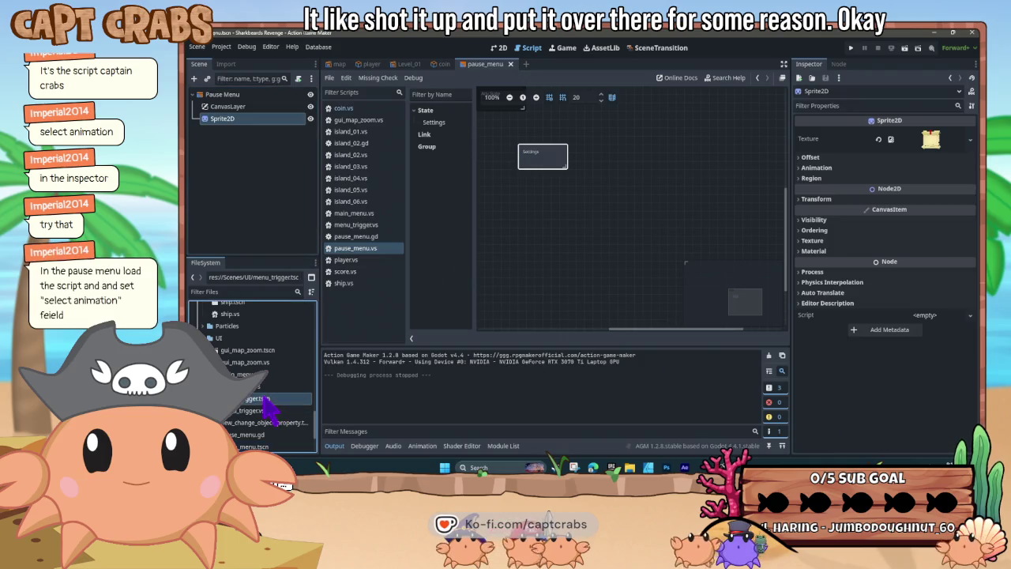
double_click(264, 399)
left_click(540, 224)
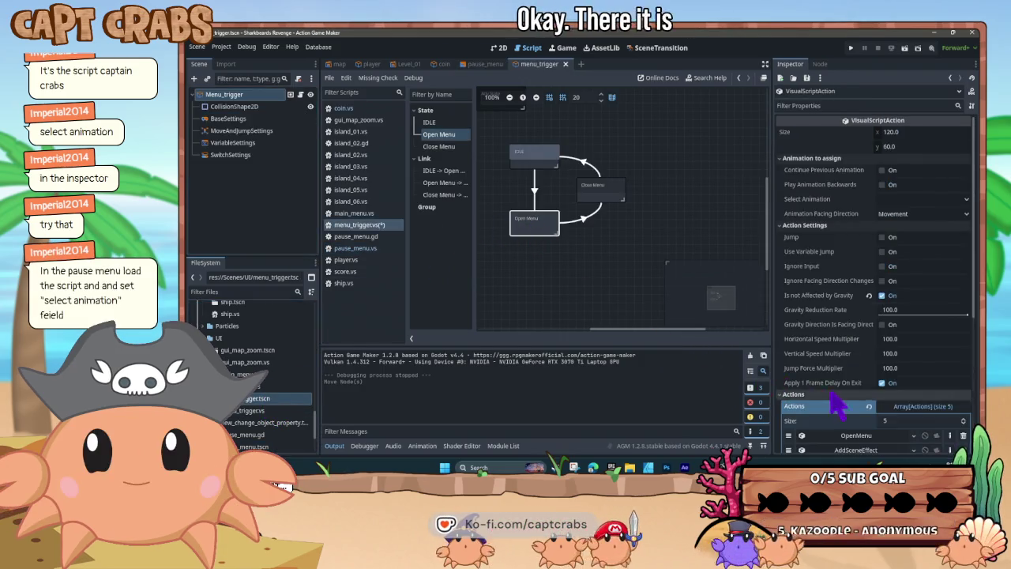
For the OpenMenu action, turn off Fade In and enable a Slide Up transition
scroll(837, 405, "down", 5)
left_click(853, 269)
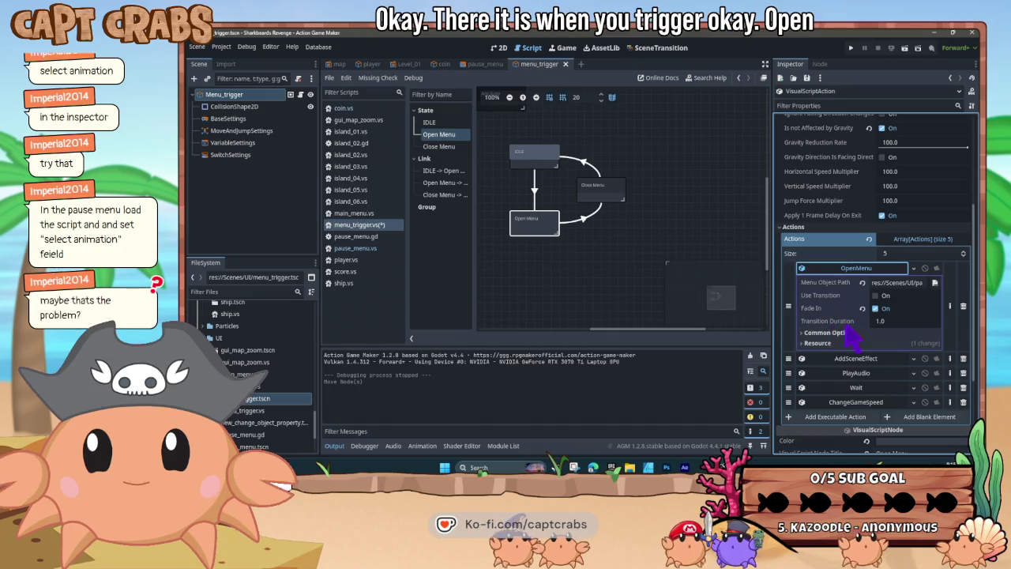
left_click(883, 308)
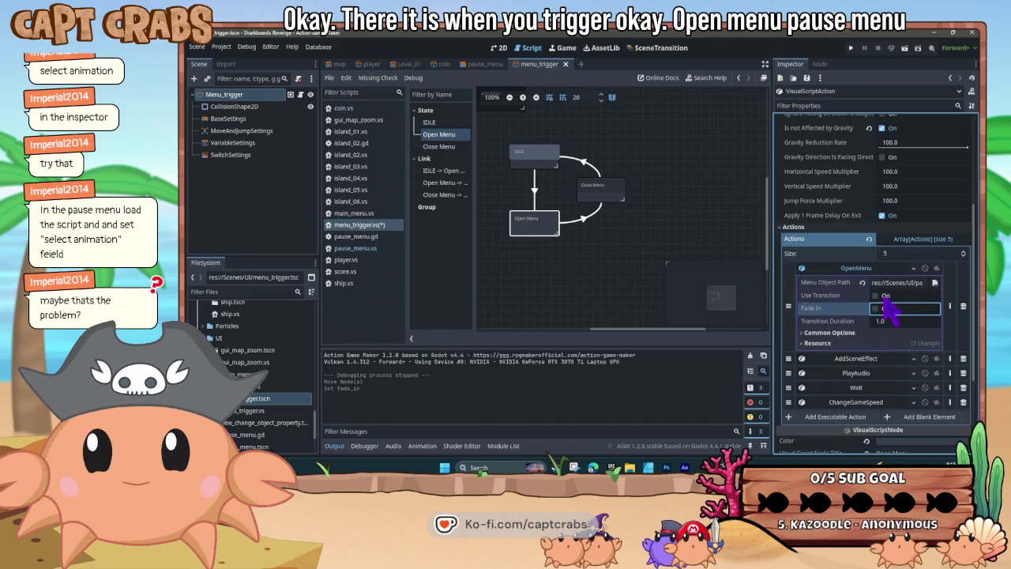
left_click(876, 295)
left_click(890, 309)
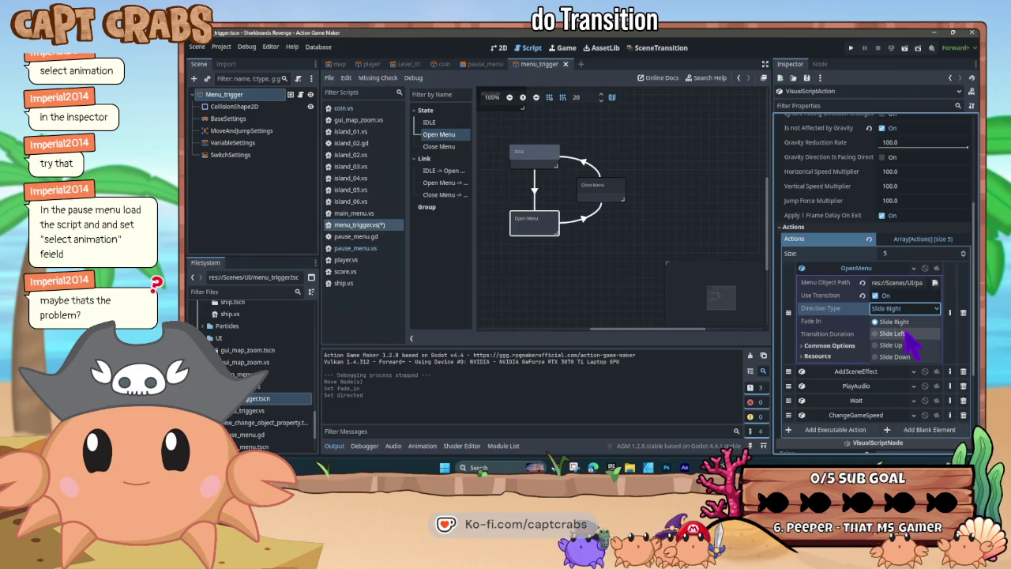
left_click(900, 345)
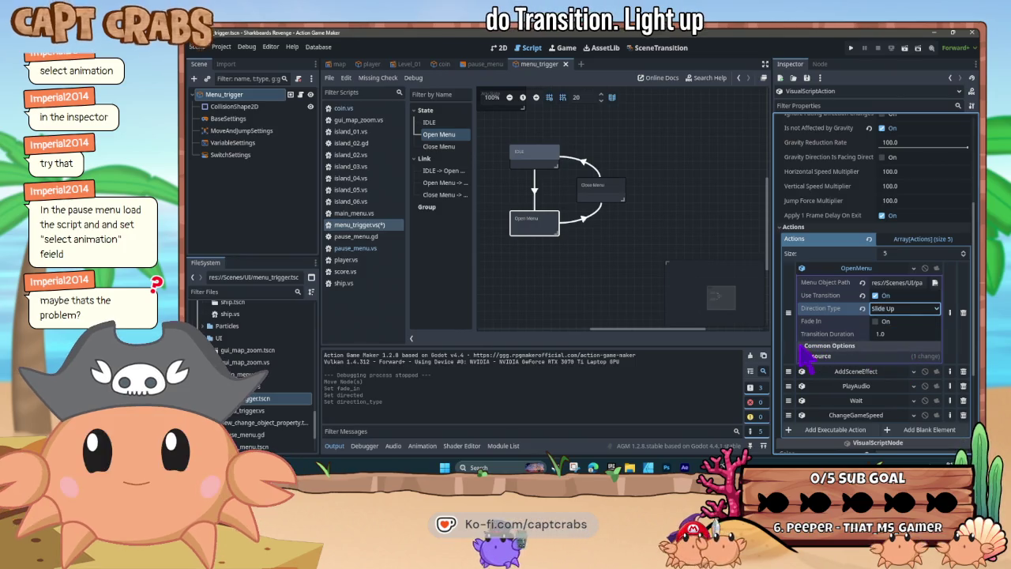
Review the action's common and resource options, then save and test-run the game
left_click(802, 345)
scroll(822, 368, "down", 3)
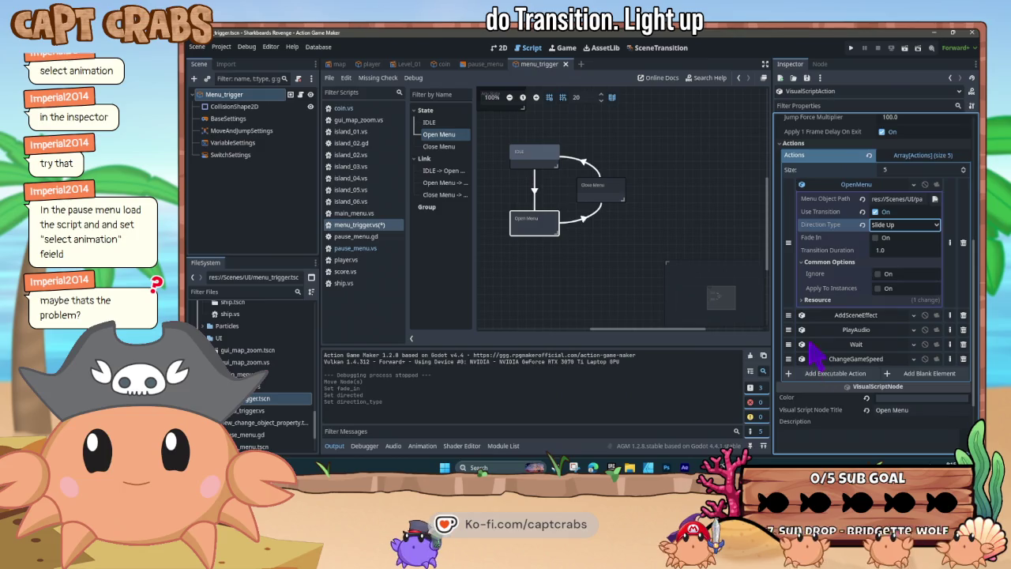
left_click(807, 300)
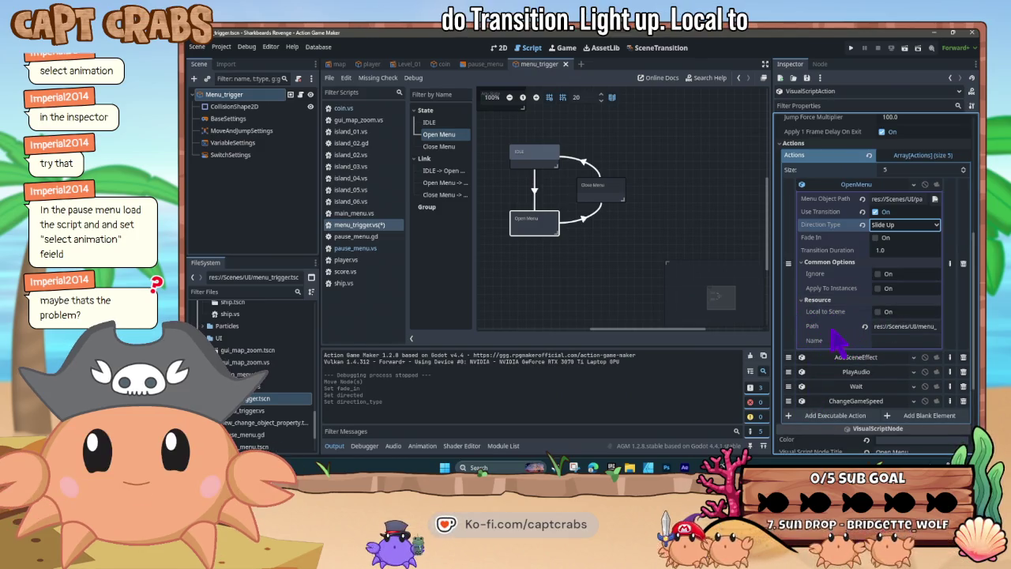
left_click(615, 284)
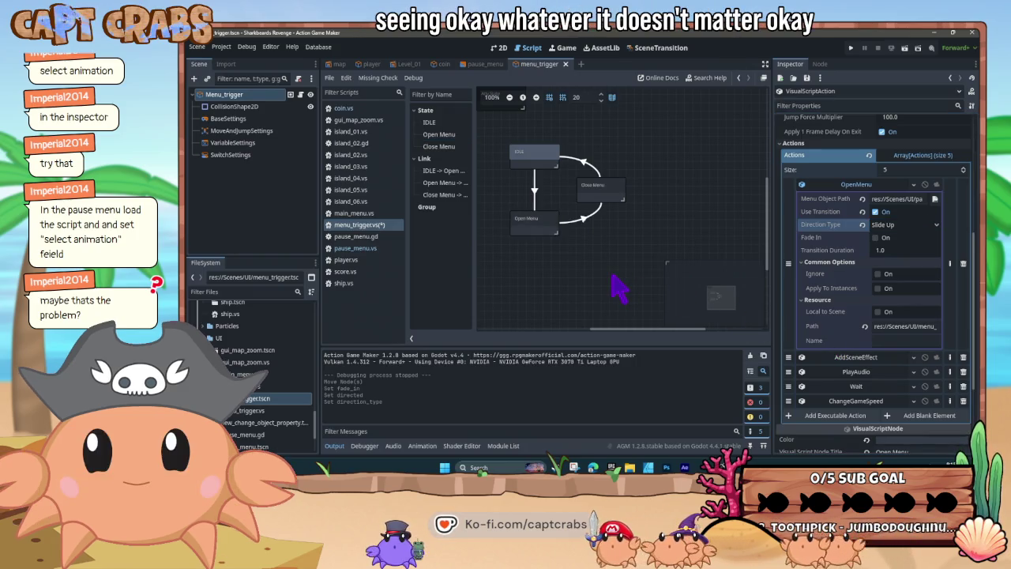
key("F5")
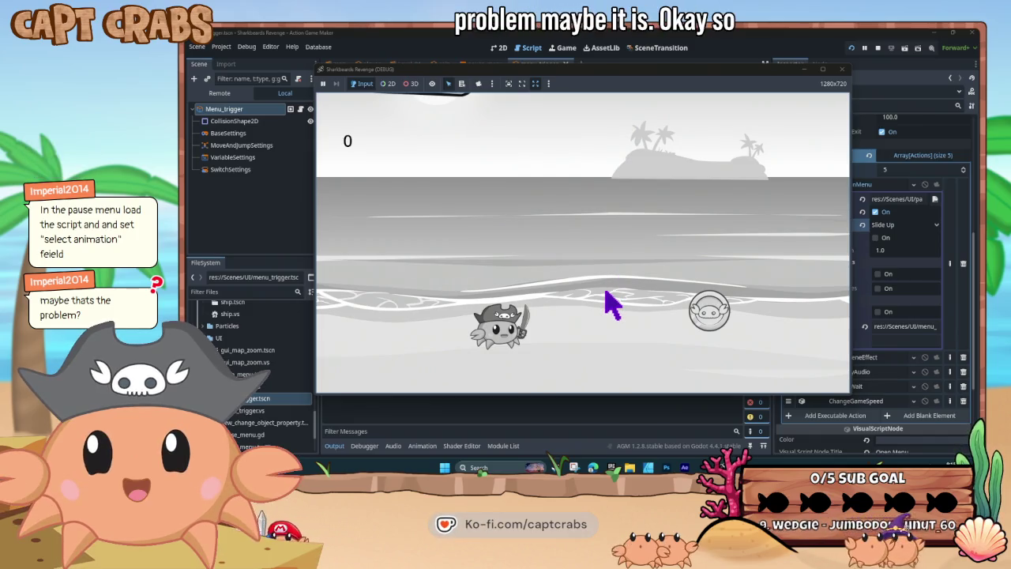
Maximize the game's debug window, then close it to return to the editor
left_click(842, 71)
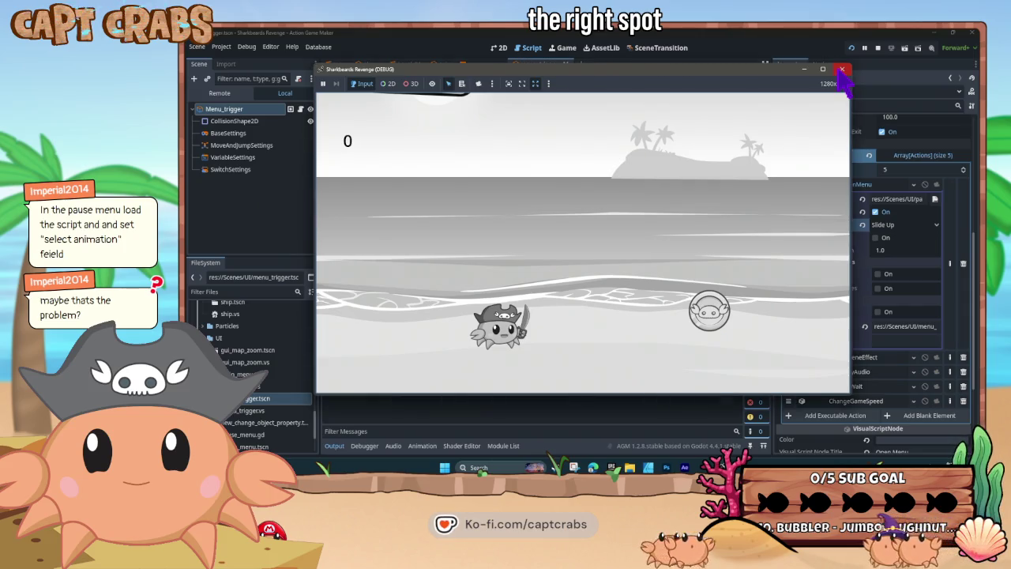
left_click(822, 70)
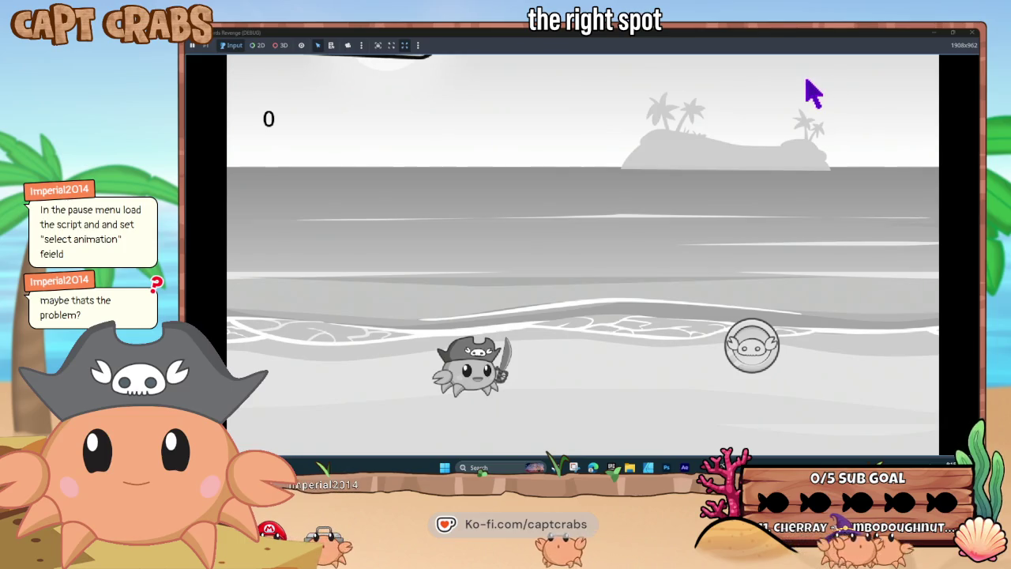
left_click(971, 33)
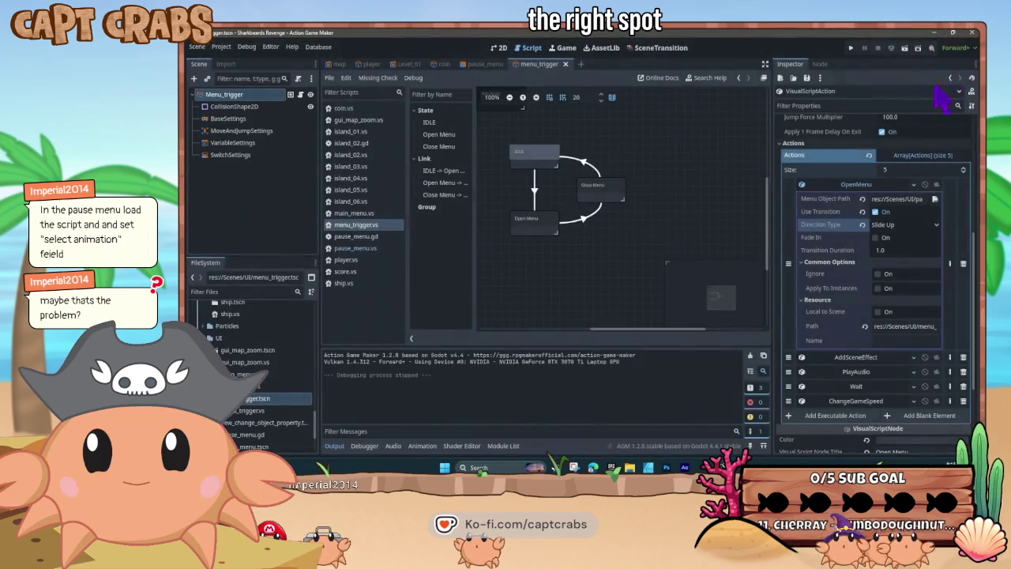
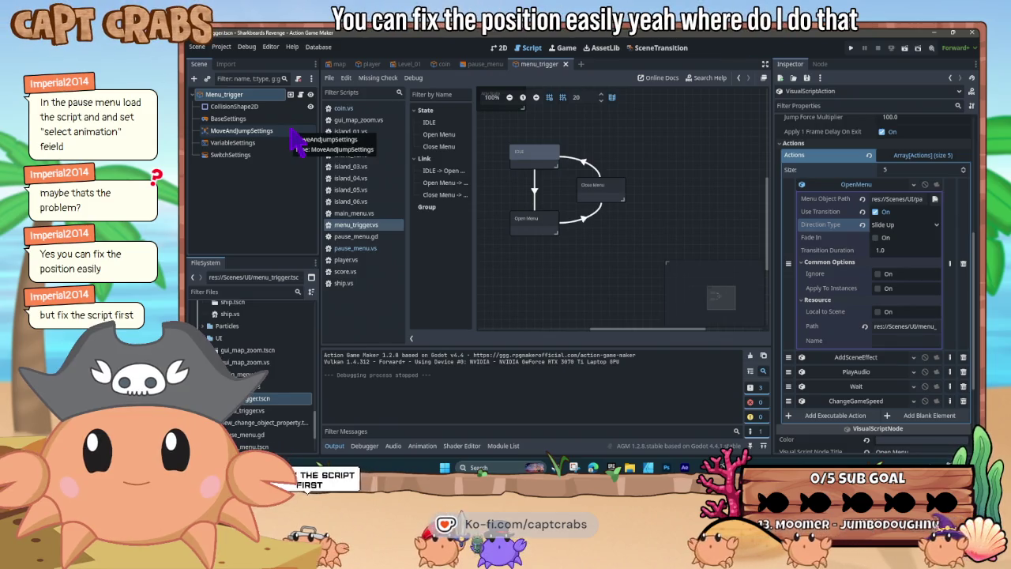
Select the Open Menu state and inspect its OpenMenu action's settings and resource options
left_click(526, 229)
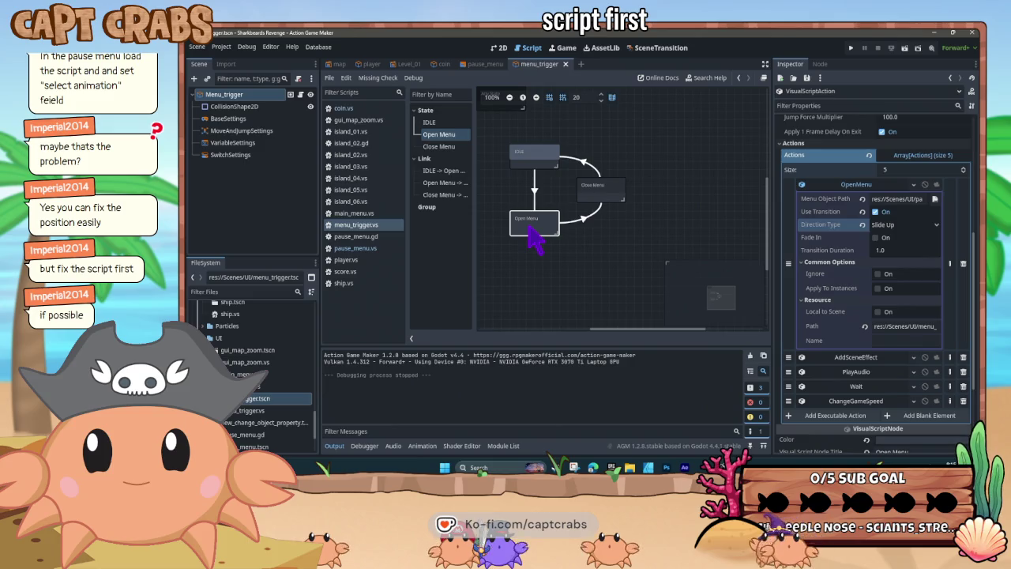
left_click(839, 186)
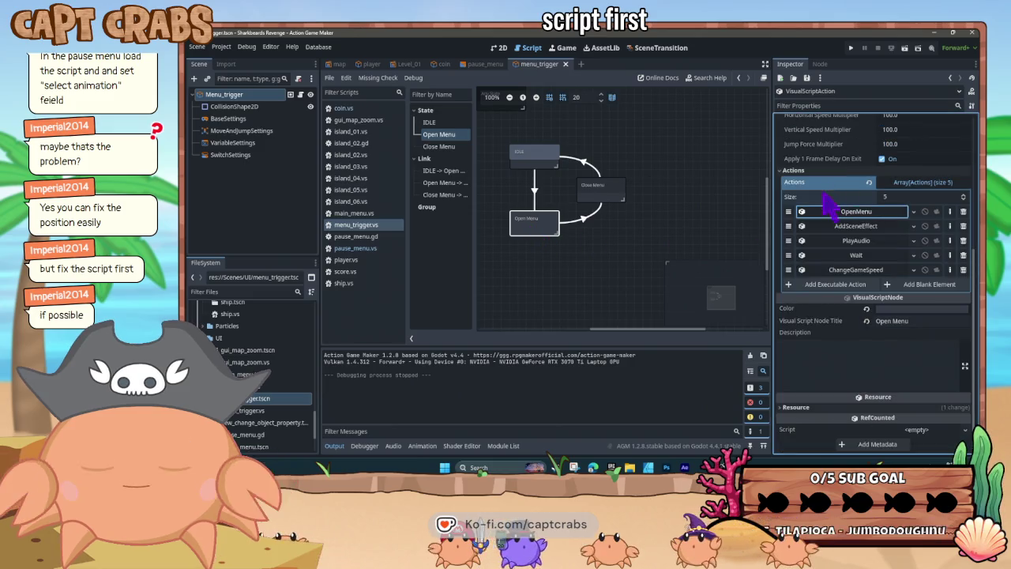
left_click(835, 212)
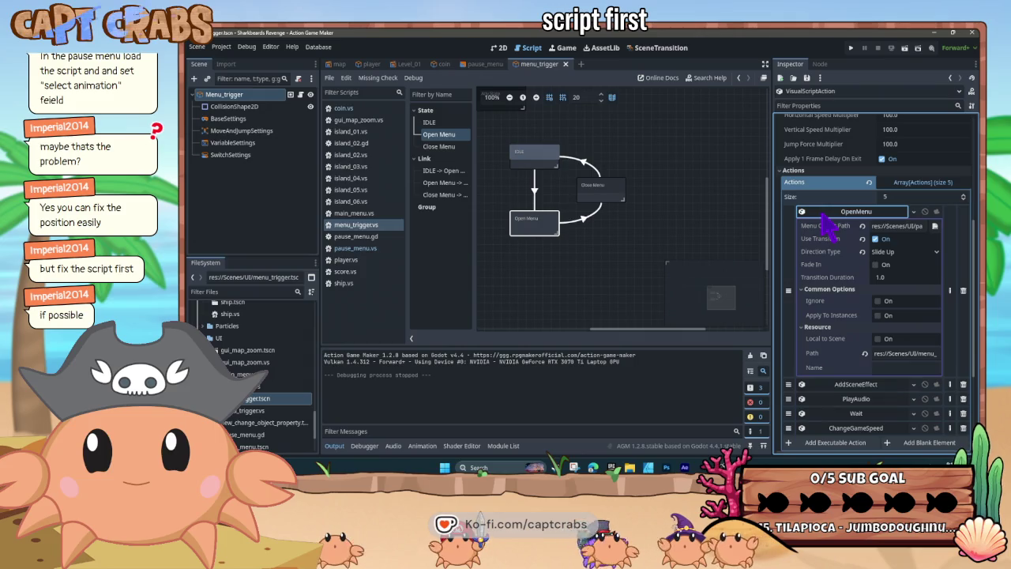
left_click(822, 217)
left_click(816, 213)
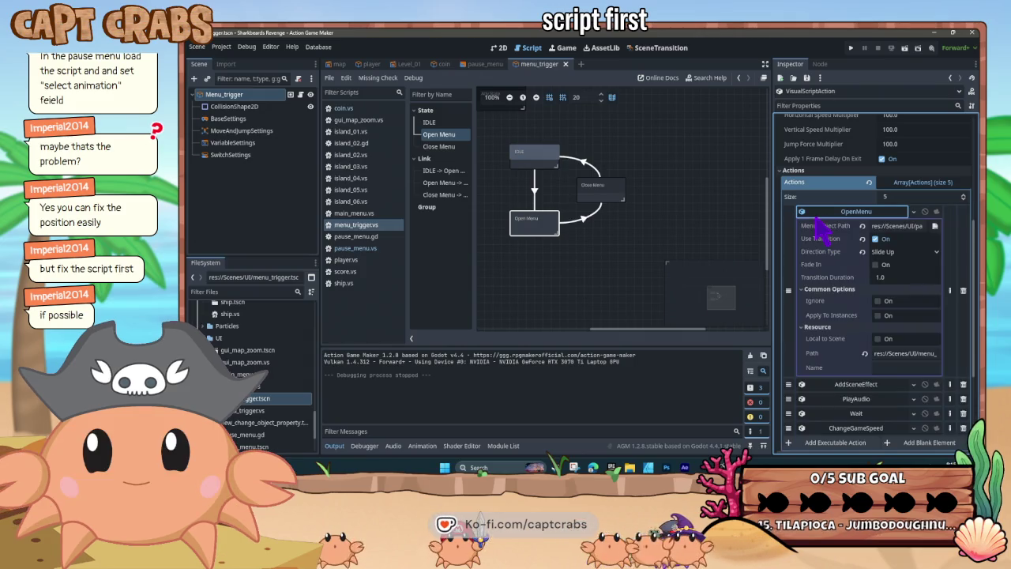
left_click(829, 213)
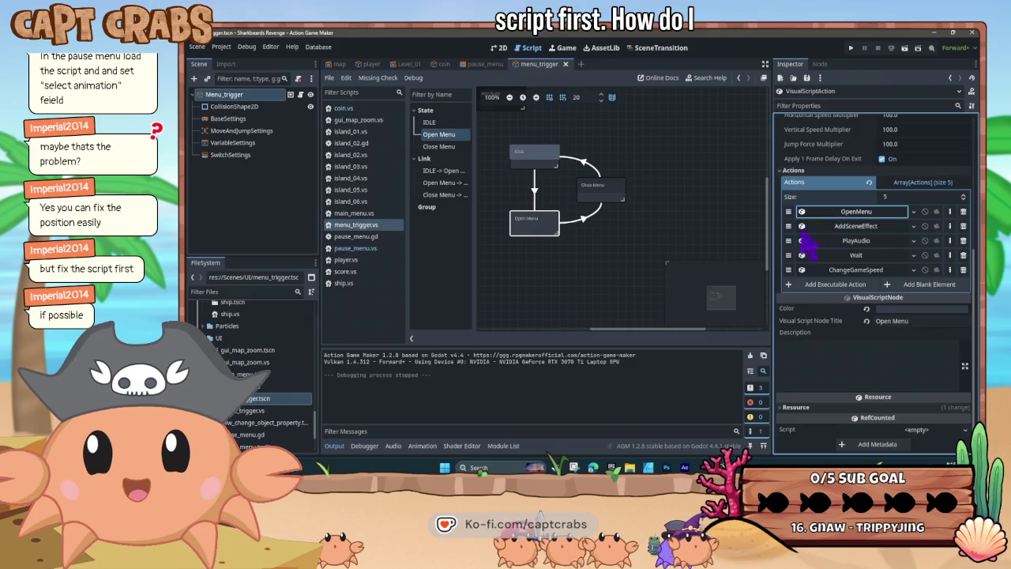
left_click(914, 211)
left_click(913, 219)
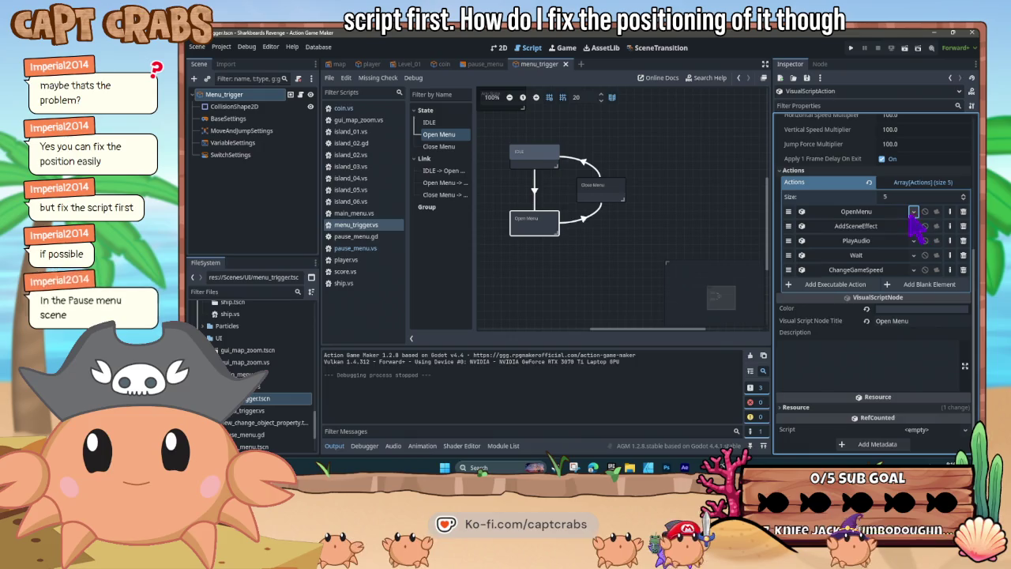
left_click(880, 214)
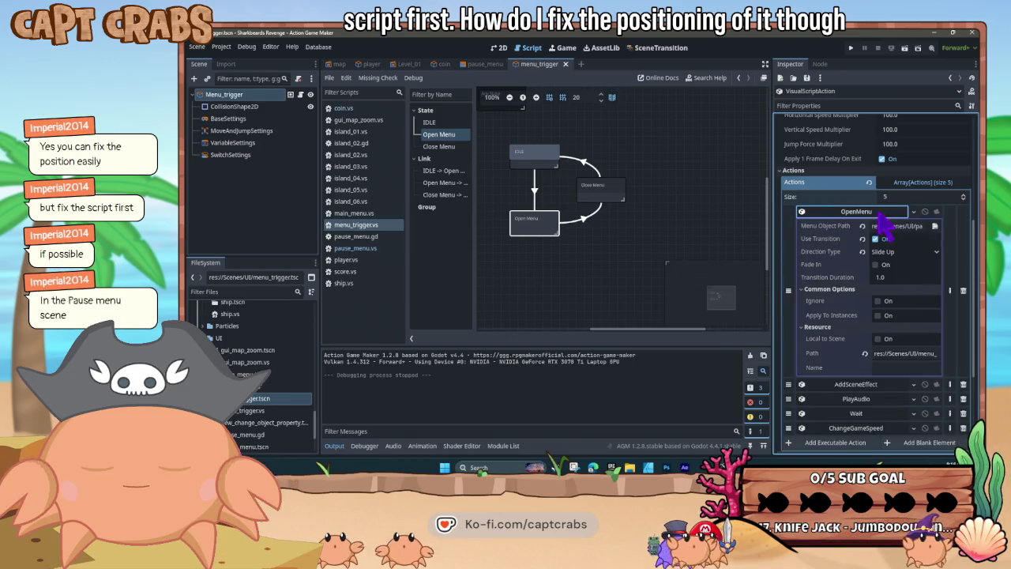
left_click(880, 213)
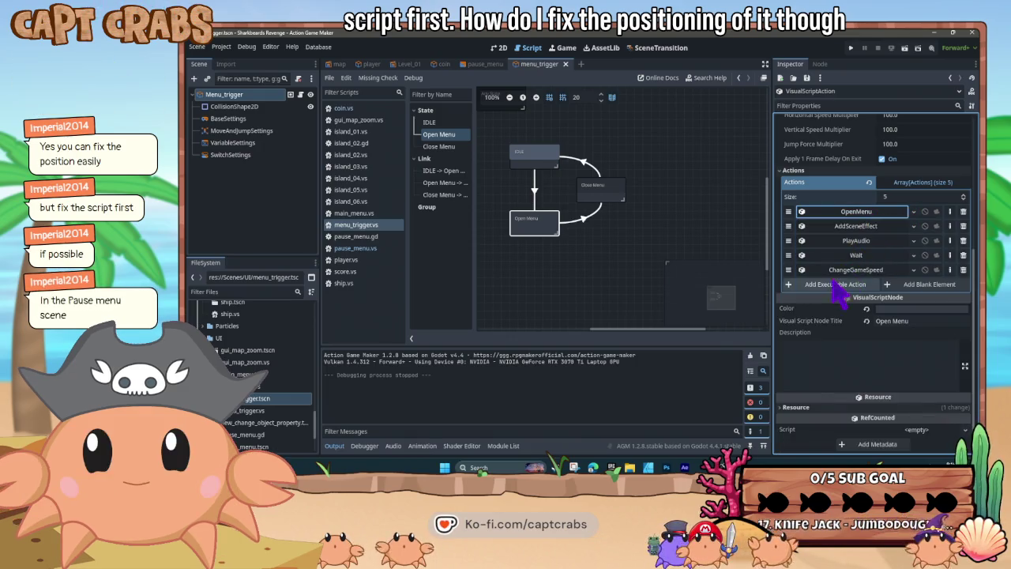
scroll(839, 294, "up", 4)
scroll(839, 294, "up", 2)
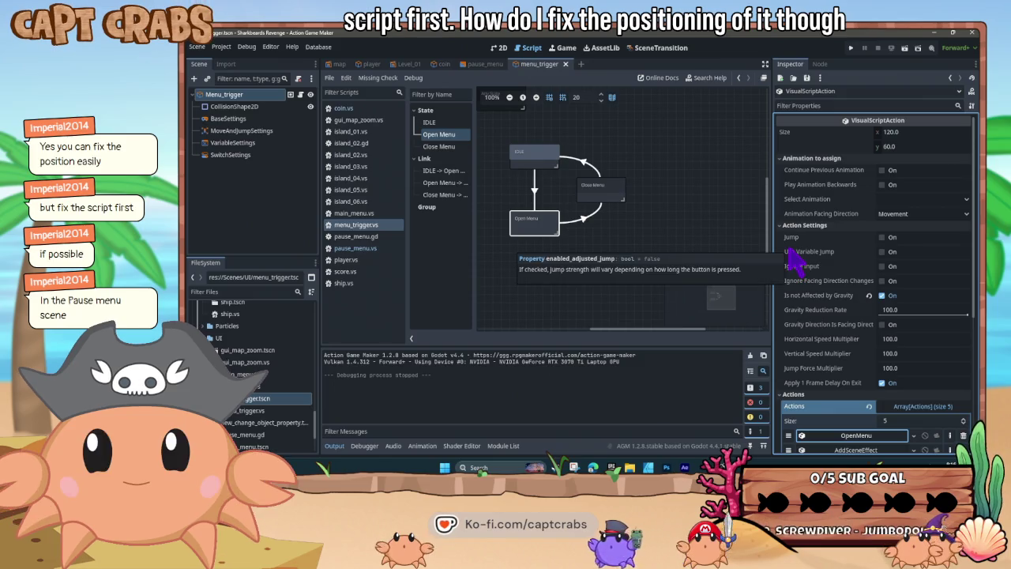
In pause_menu, review the root node's transform and the Sprite2D's texture and frame settings
left_click(485, 64)
left_click(229, 94)
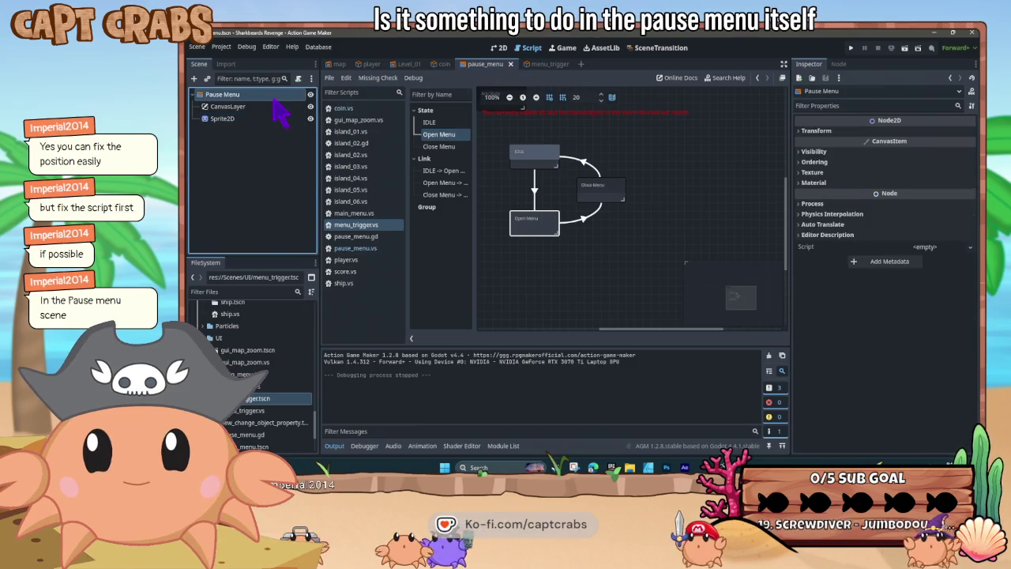
left_click(813, 130)
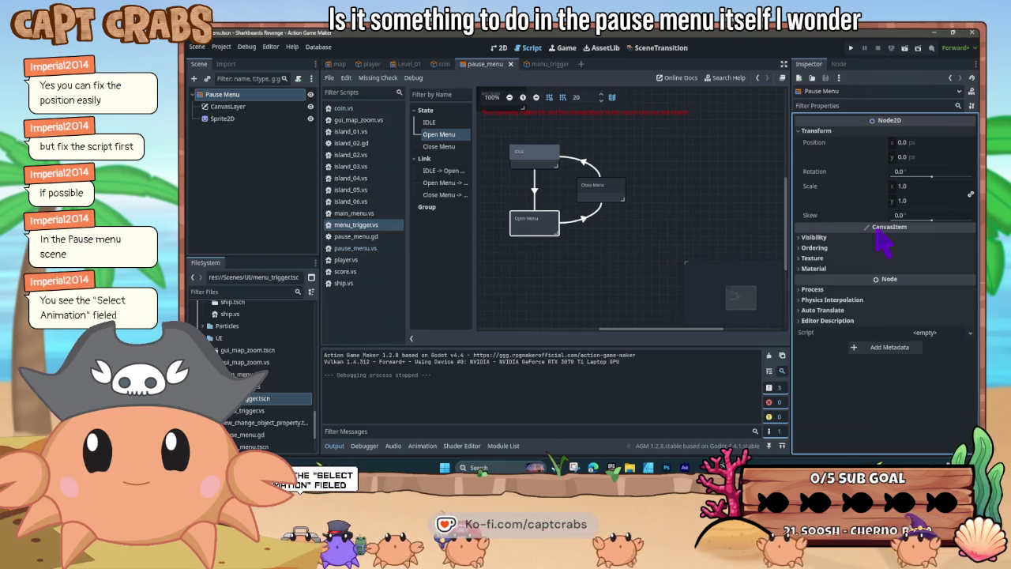
left_click(545, 64)
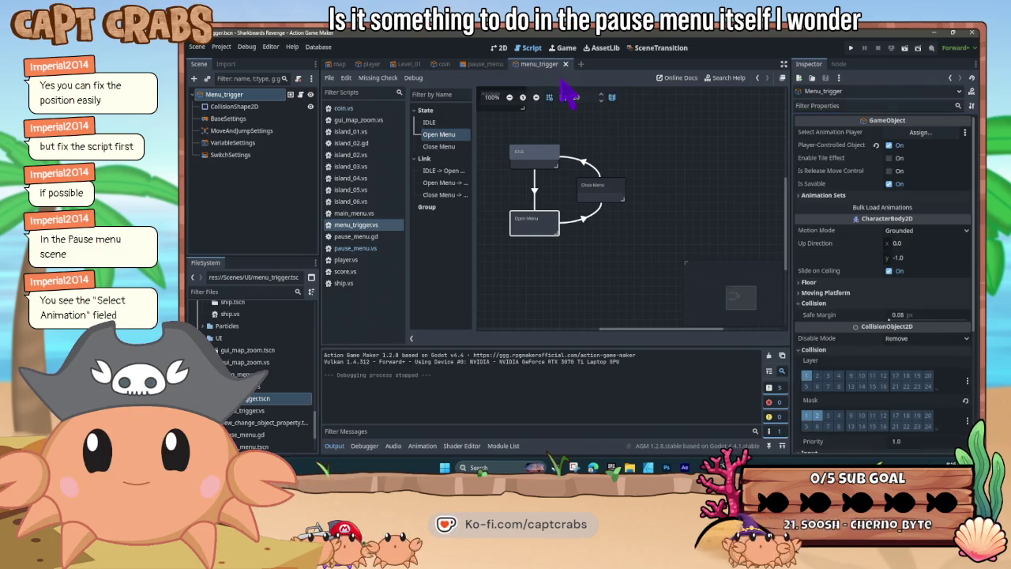
left_click(485, 64)
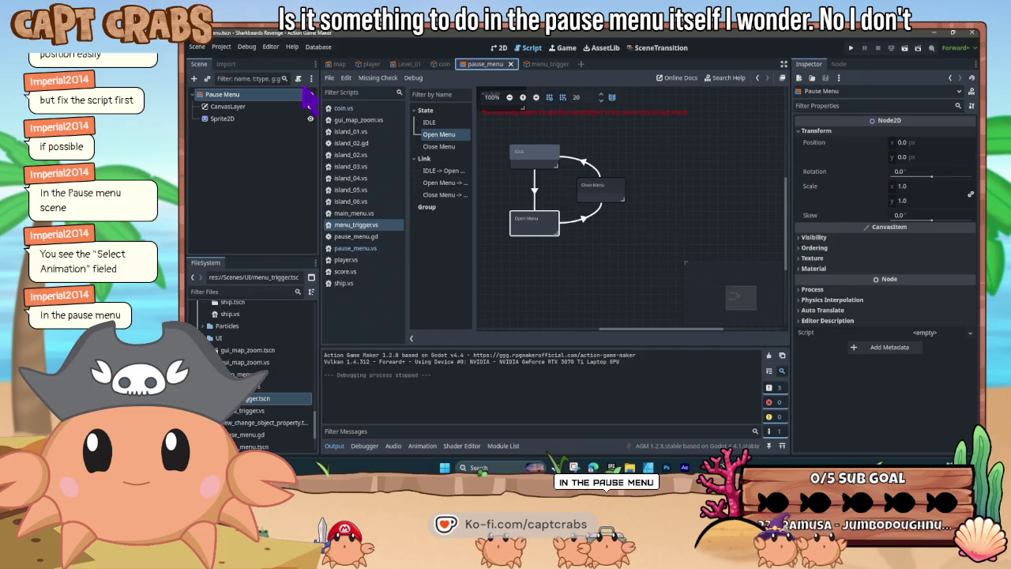
left_click(250, 119)
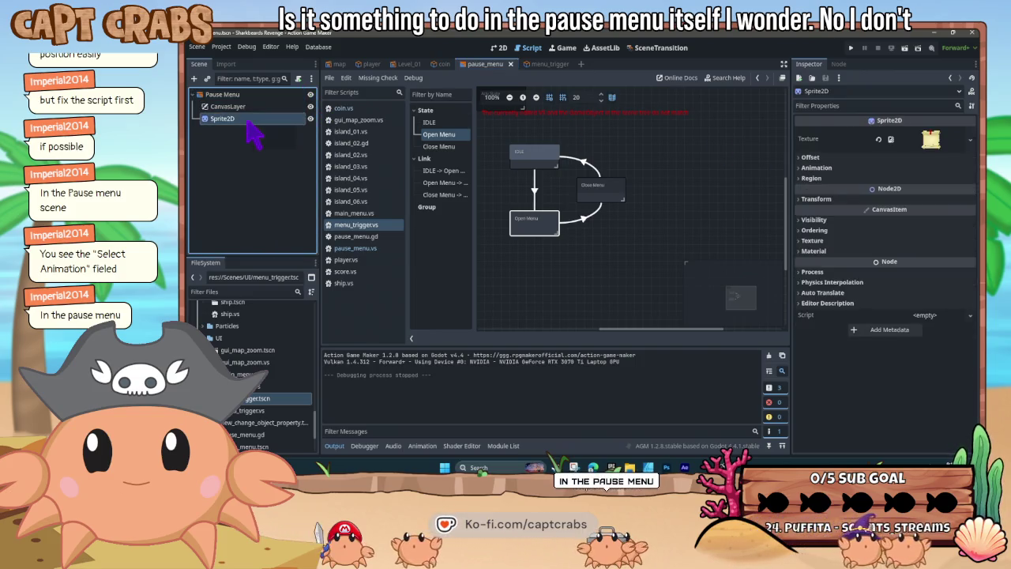
left_click(799, 168)
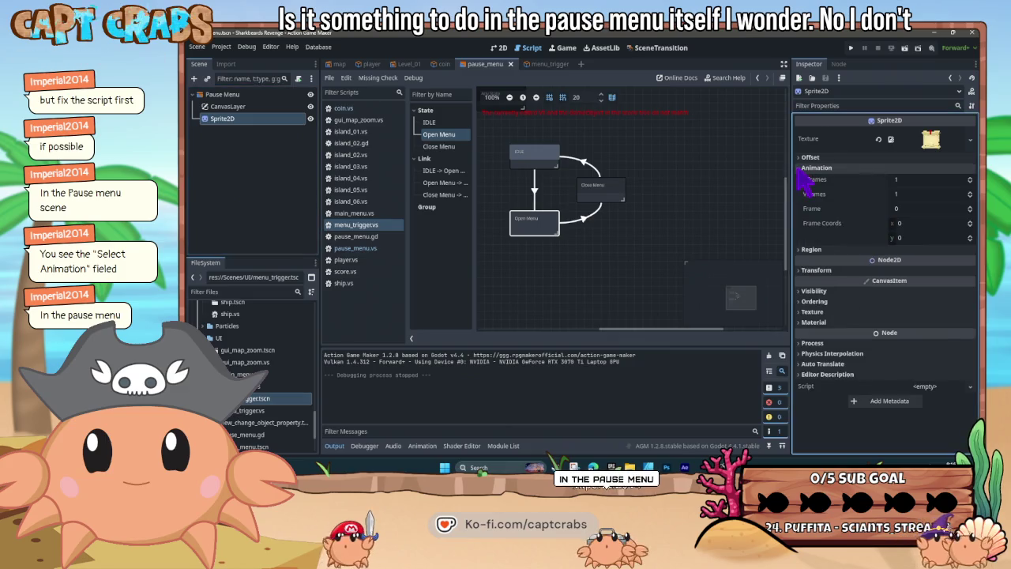
left_click(799, 167)
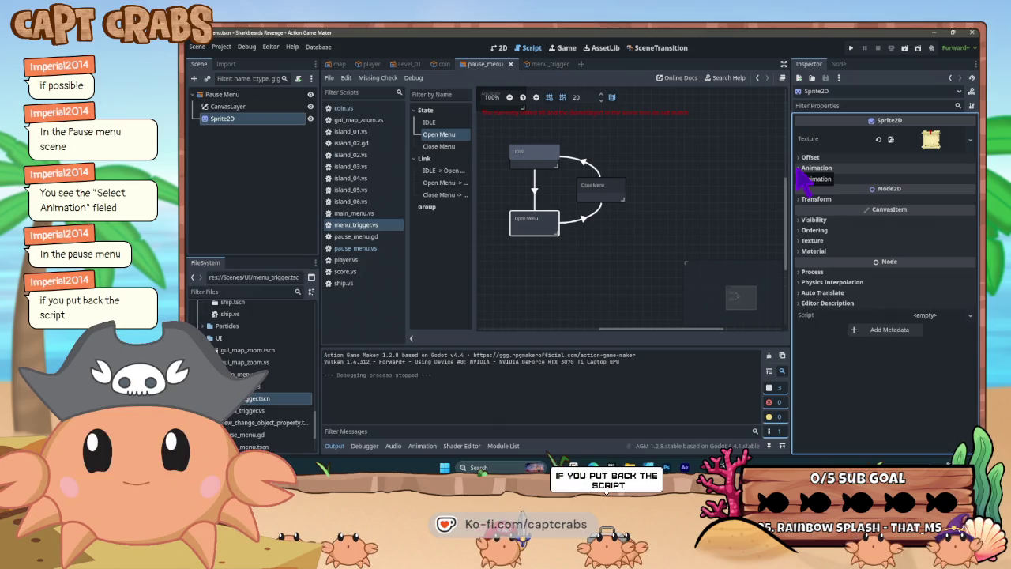
Back in menu_trigger, review the Open Menu and IDLE states and rearrange the state graph nodes
left_click(540, 67)
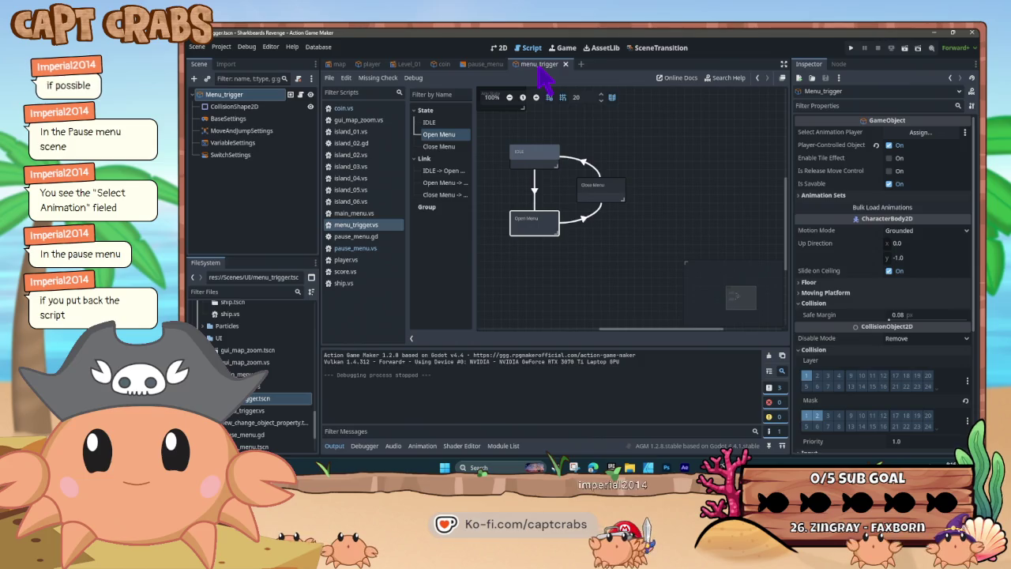
left_click(537, 224)
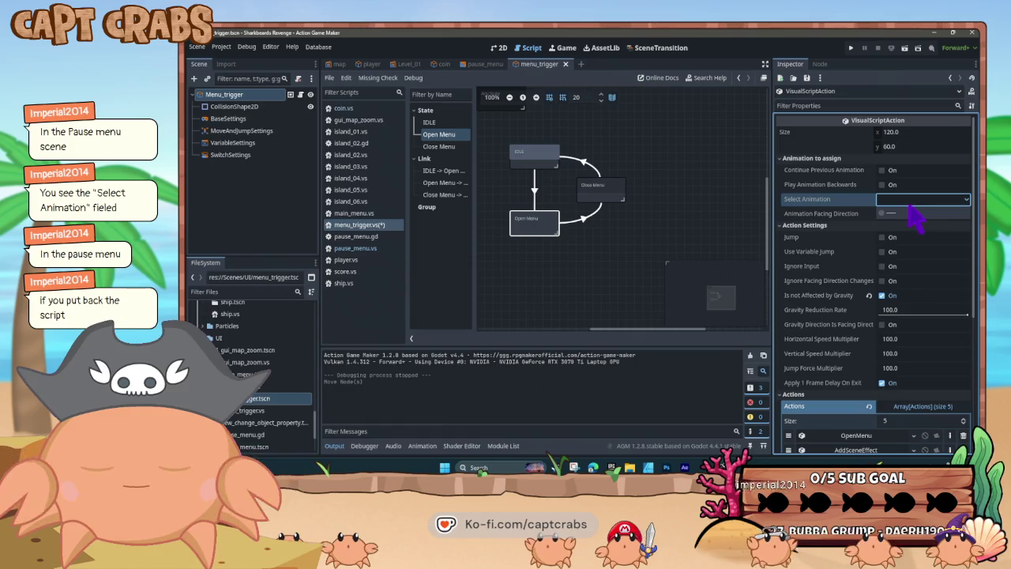
left_click(544, 160)
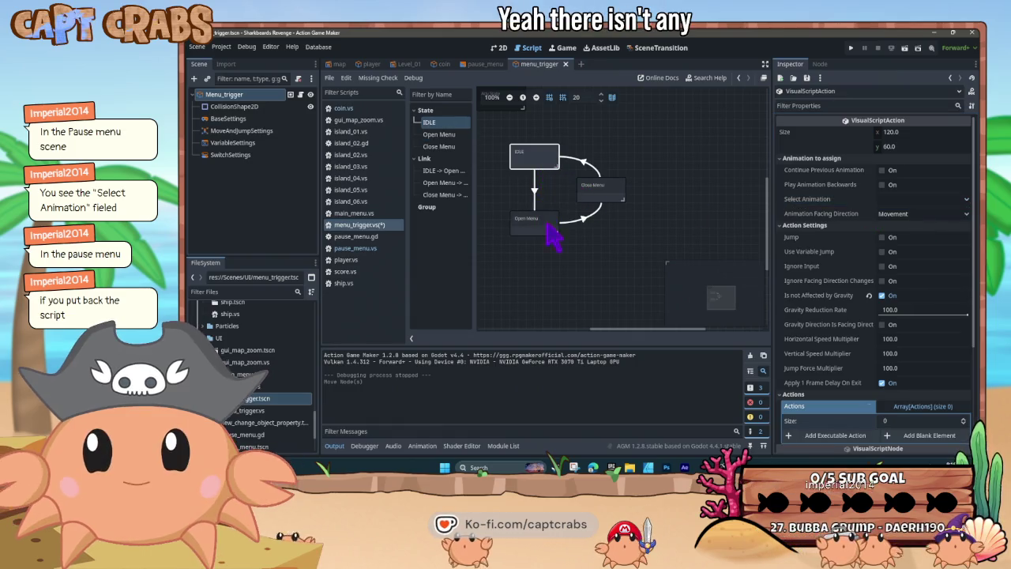
left_click(588, 193)
left_click(550, 167)
left_click(545, 158)
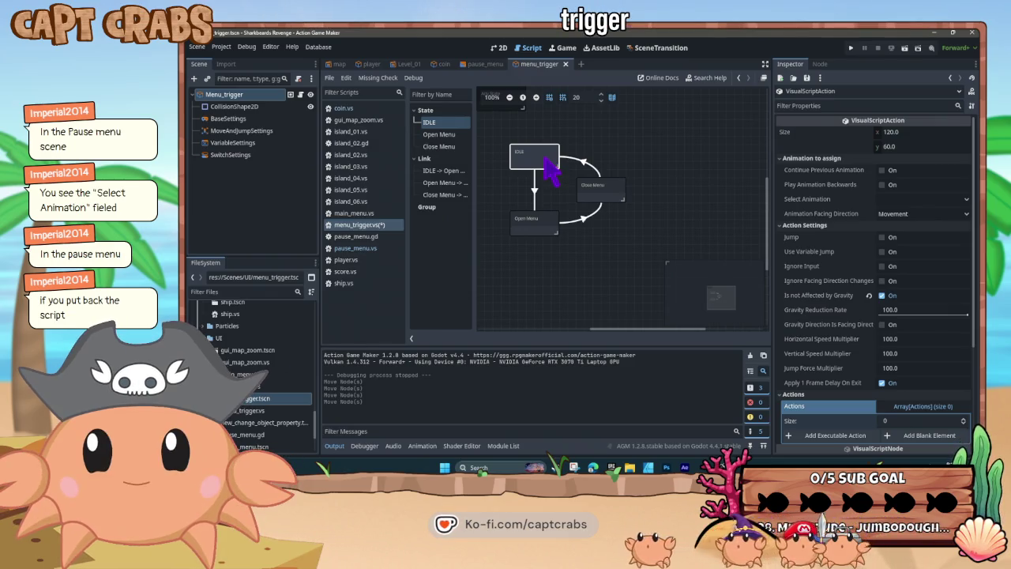
left_click(545, 229)
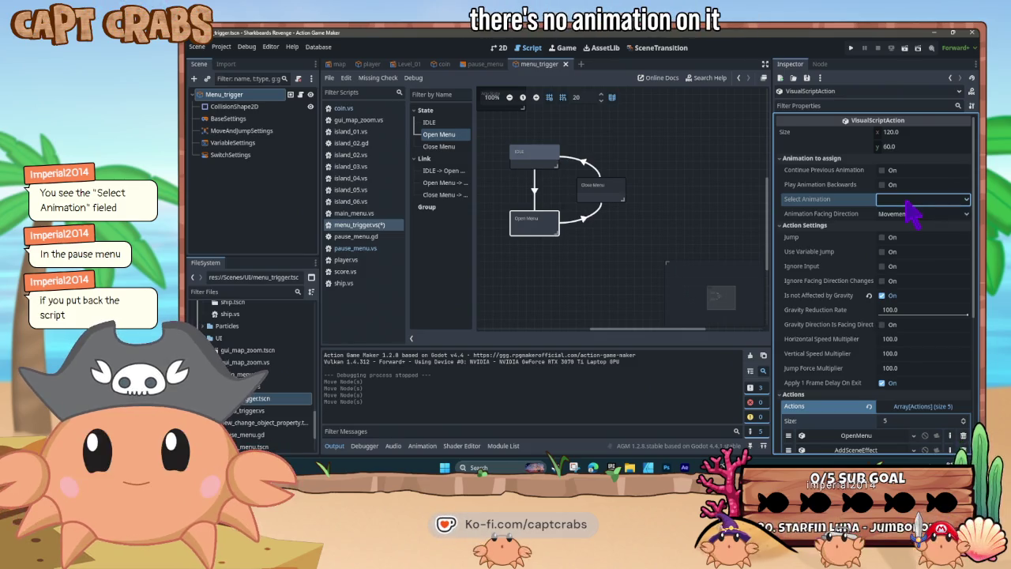
scroll(825, 276, "down", 3)
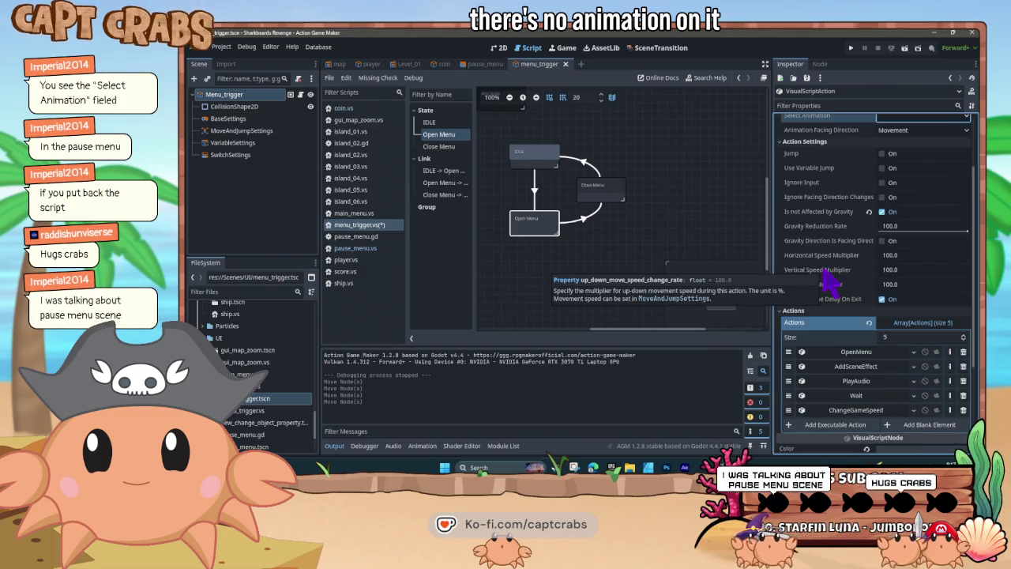
left_click(482, 63)
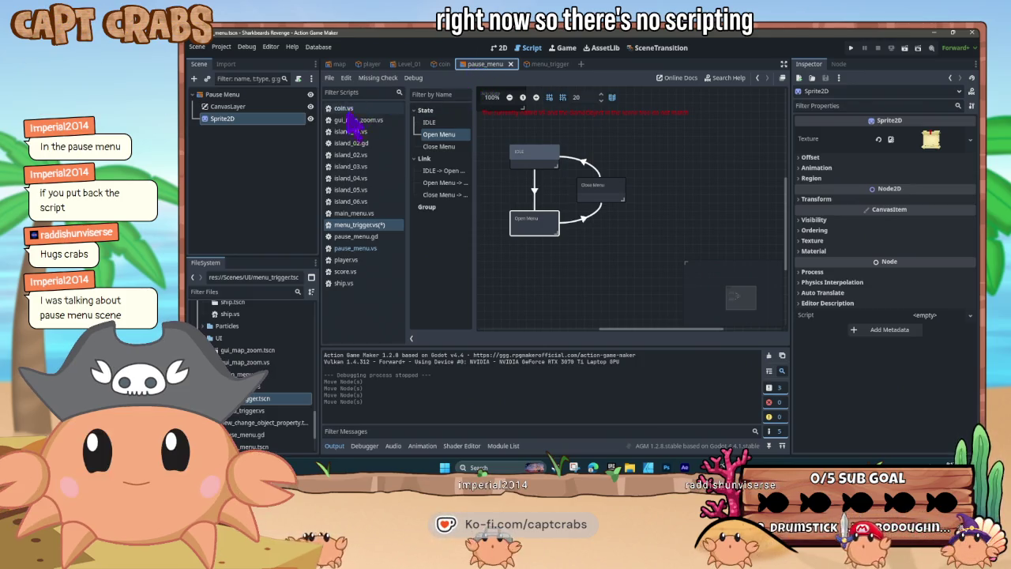
Inspect the Pause Menu root, CanvasLayer and Sprite2D nodes' properties
left_click(252, 97)
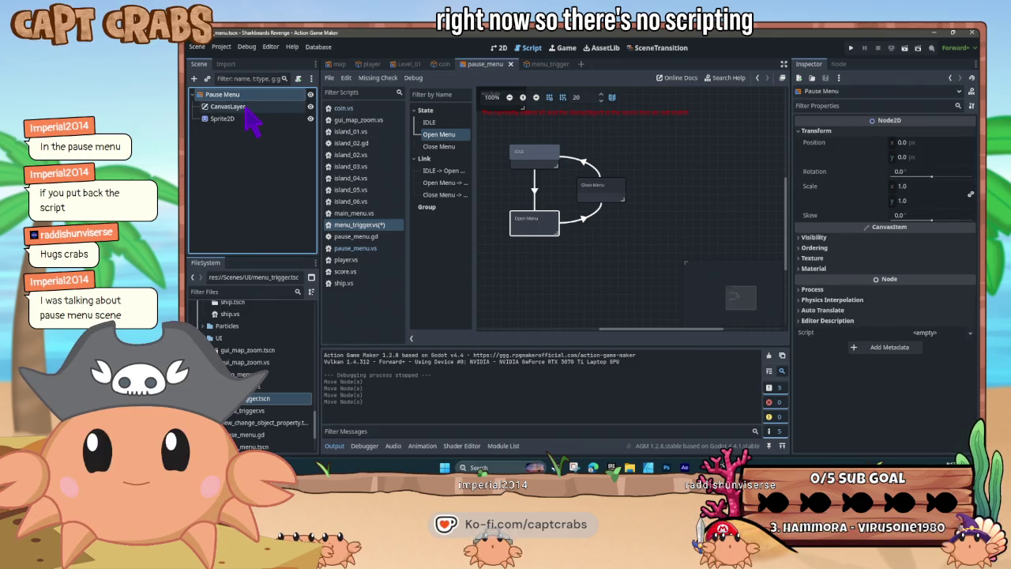
left_click(246, 109)
left_click(247, 119)
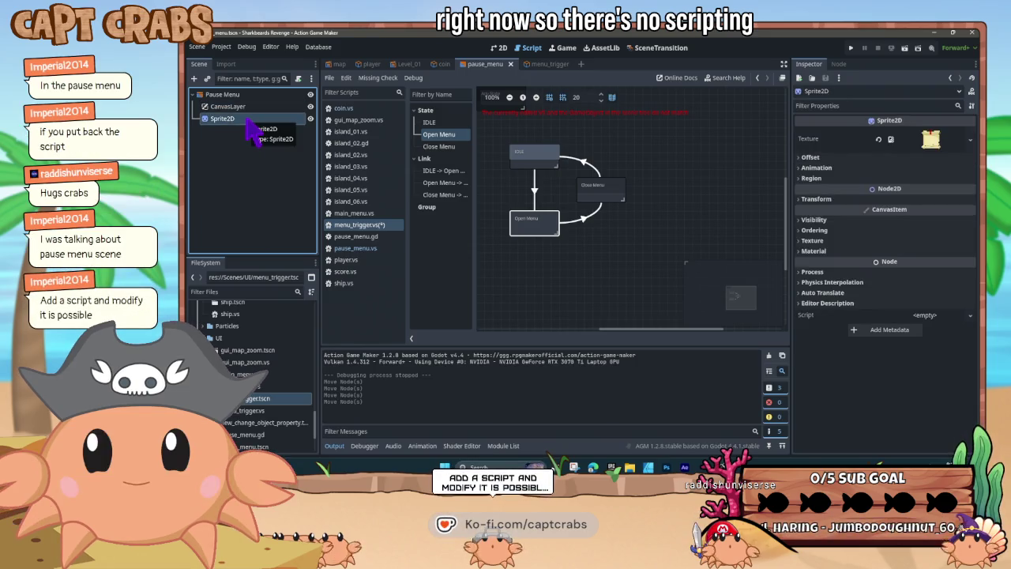
left_click(243, 96)
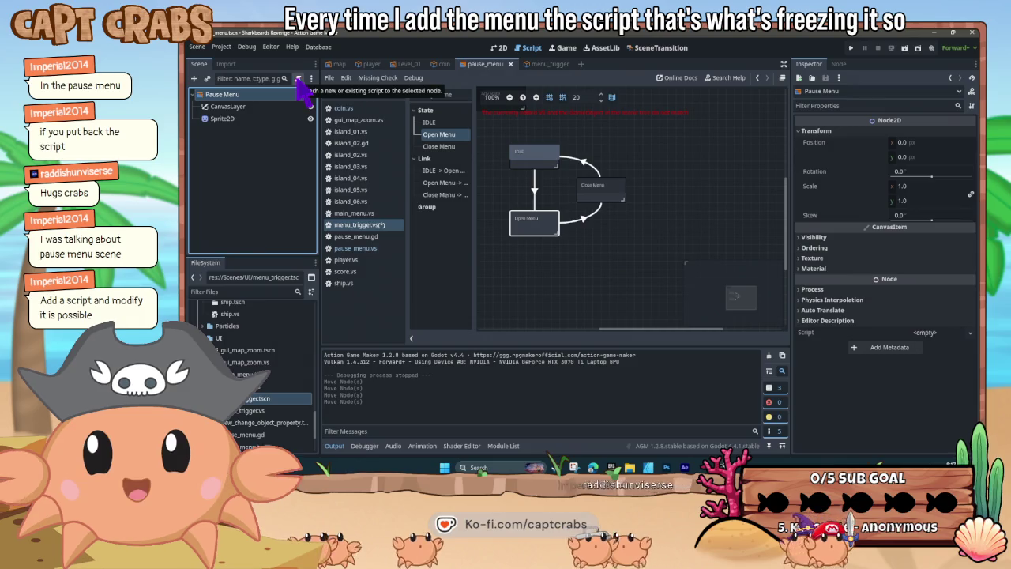
left_click(267, 106)
left_click(256, 93)
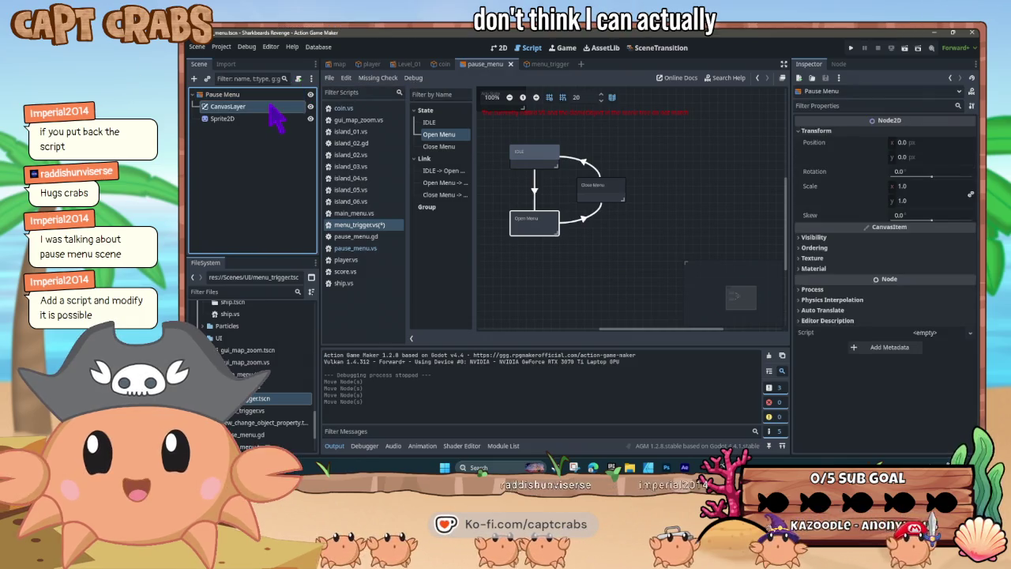
left_click(270, 105)
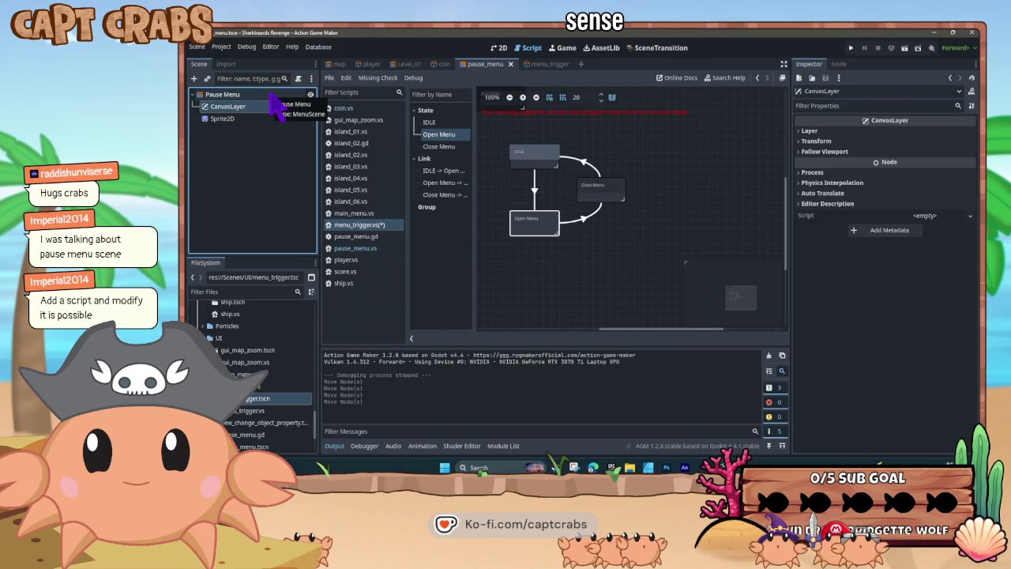
left_click(237, 96)
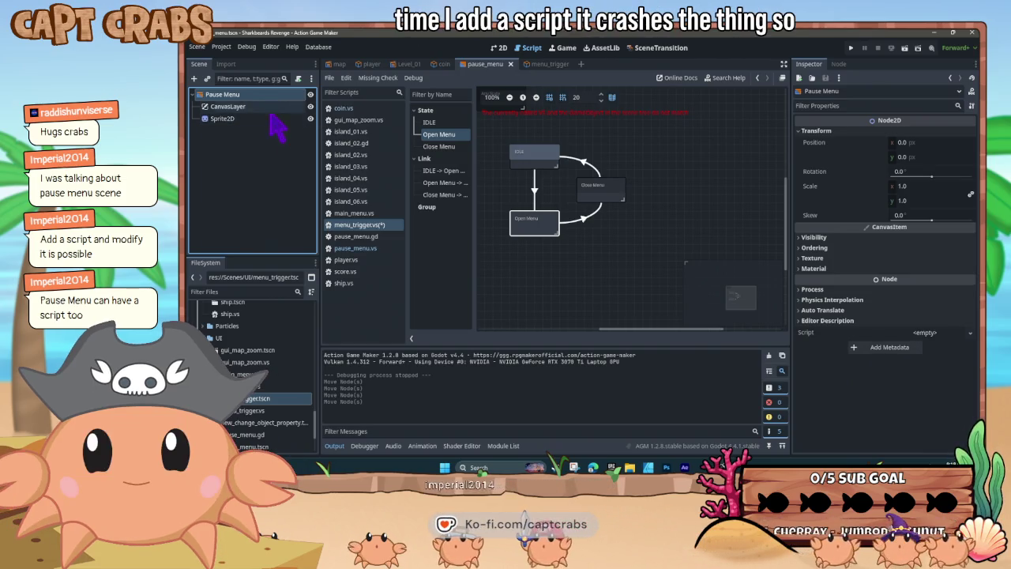
Switch off the Sprite2D's Centered offset option and start a test run with F5
left_click(272, 118)
left_click(809, 199)
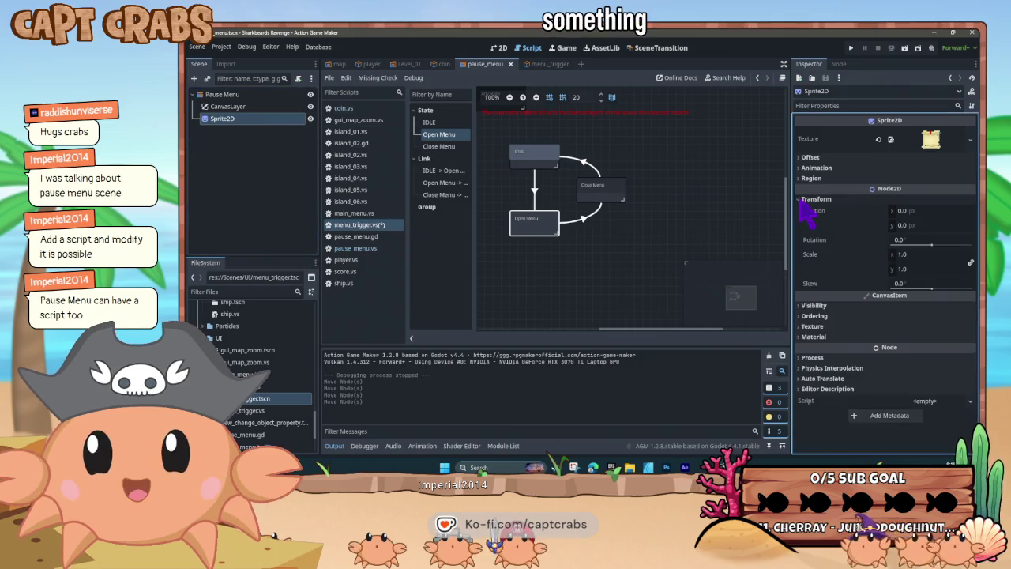
left_click(807, 200)
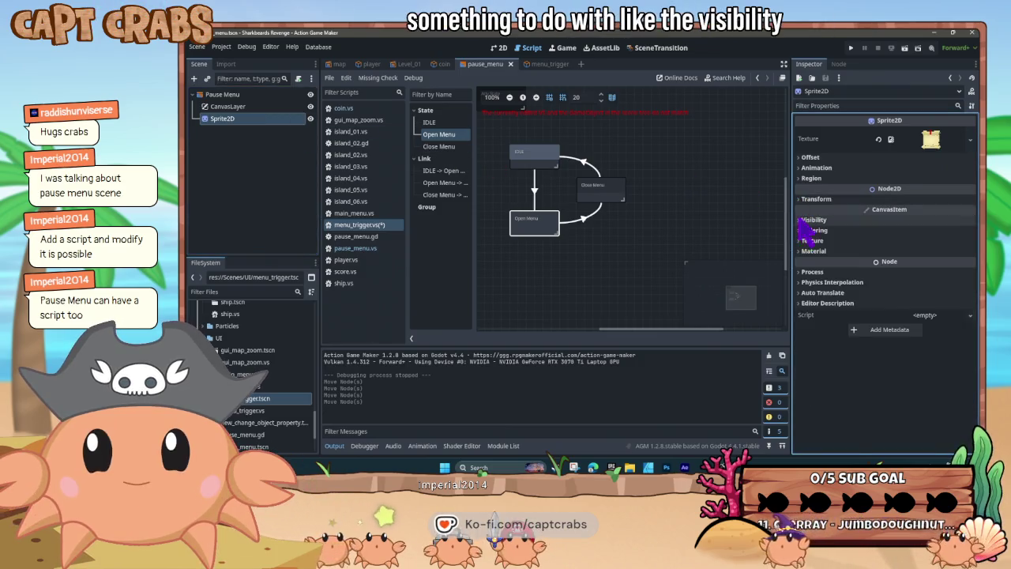
left_click(810, 220)
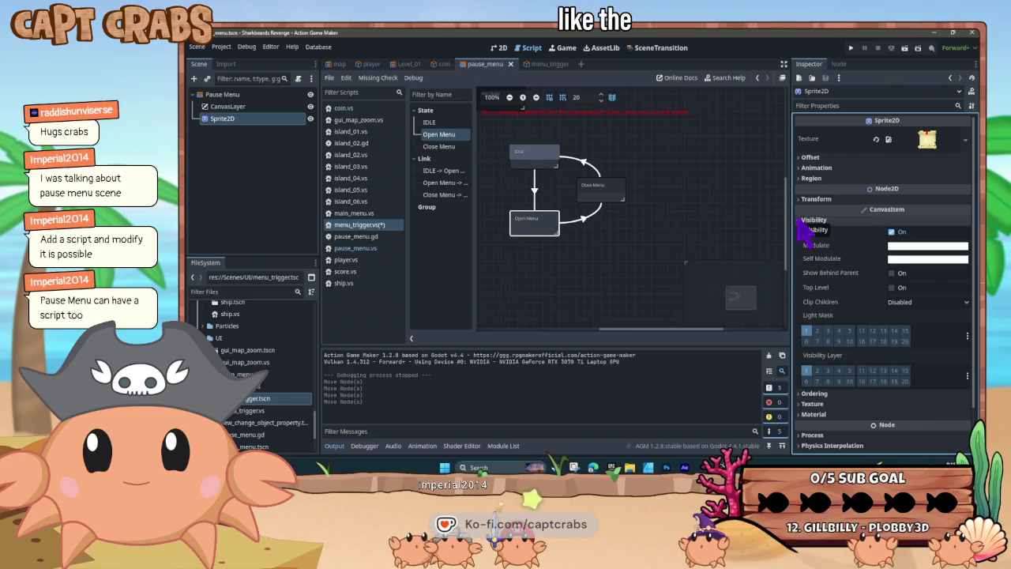
left_click(800, 220)
left_click(800, 200)
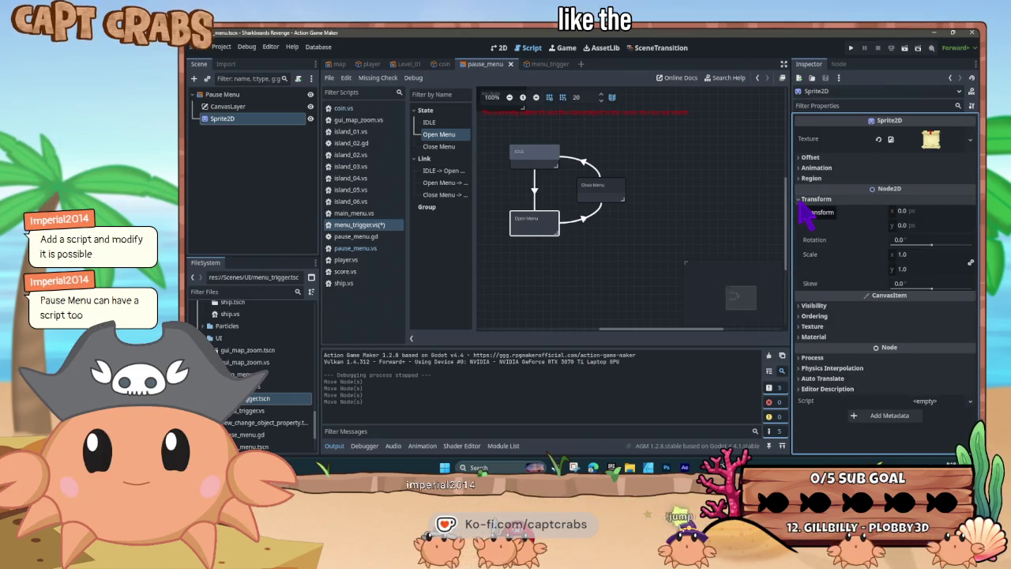
left_click(801, 158)
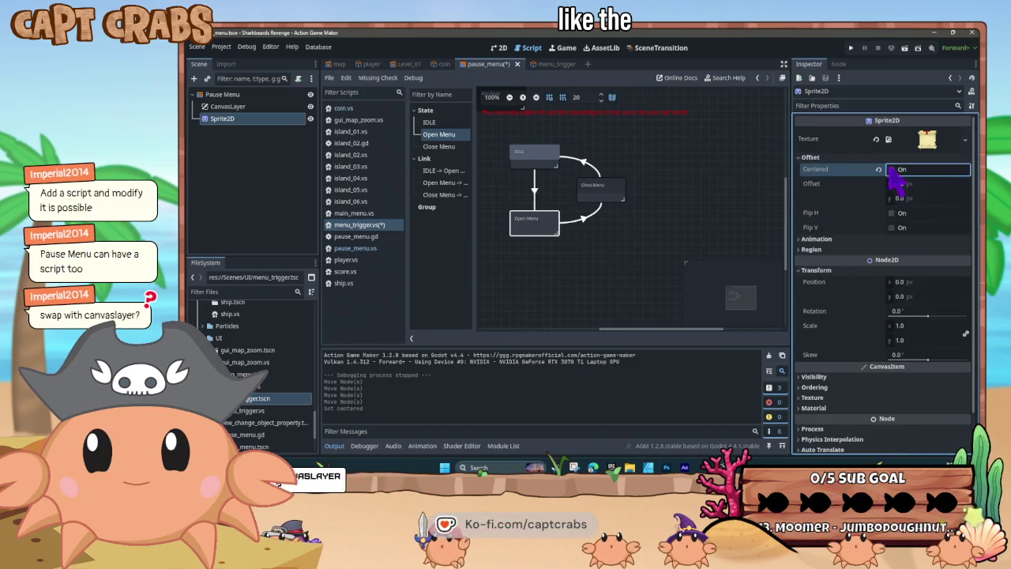
key("F5")
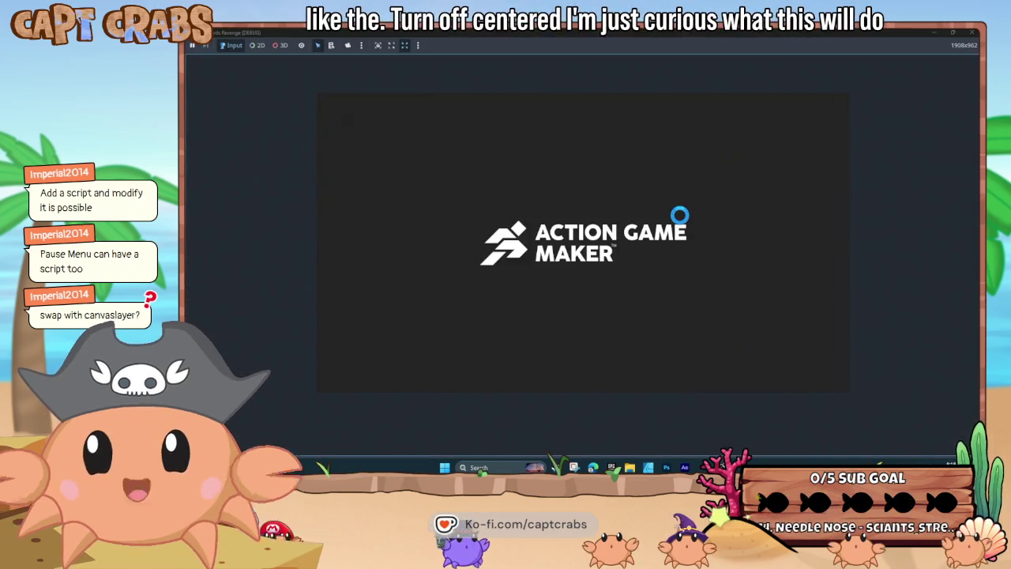
Pause the running game with Escape to view the menu, then close the game window
key("Escape")
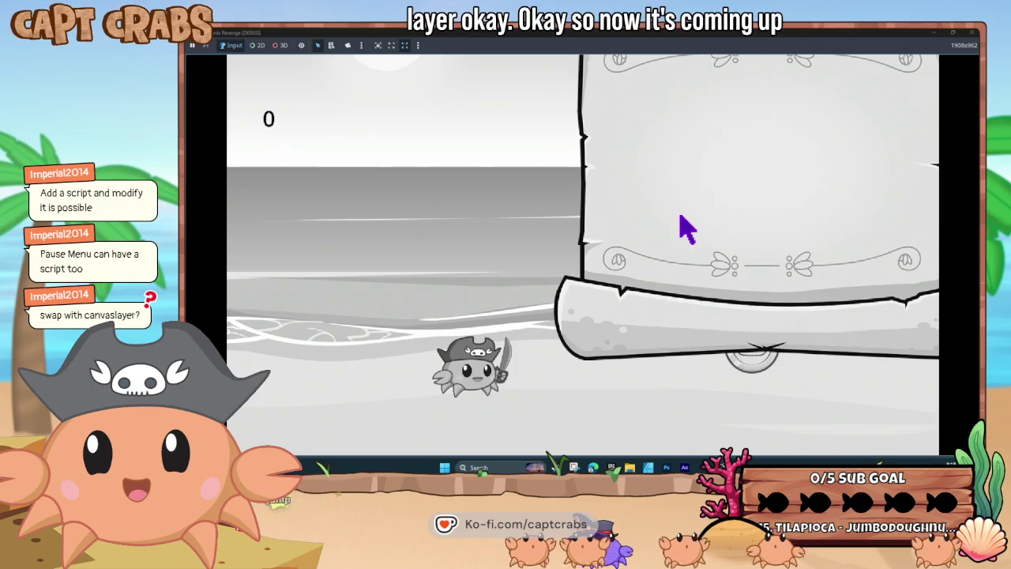
left_click(953, 35)
left_click(821, 70)
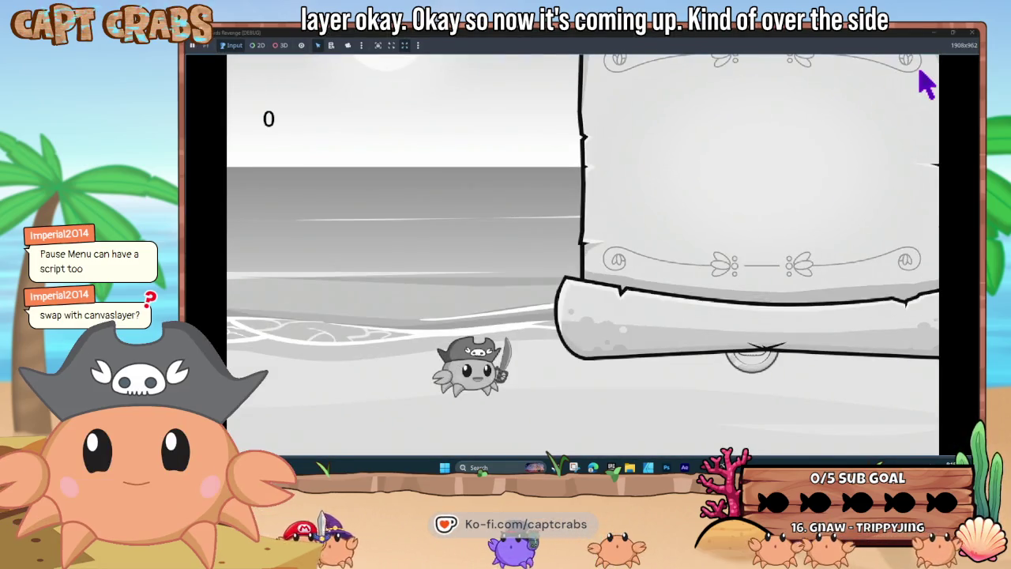
left_click(971, 33)
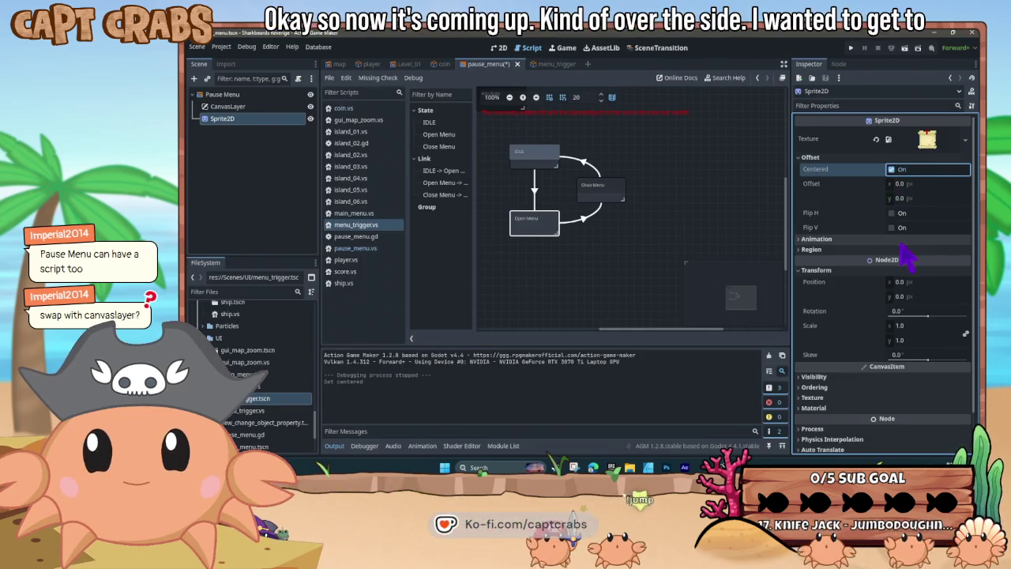
left_click(221, 108)
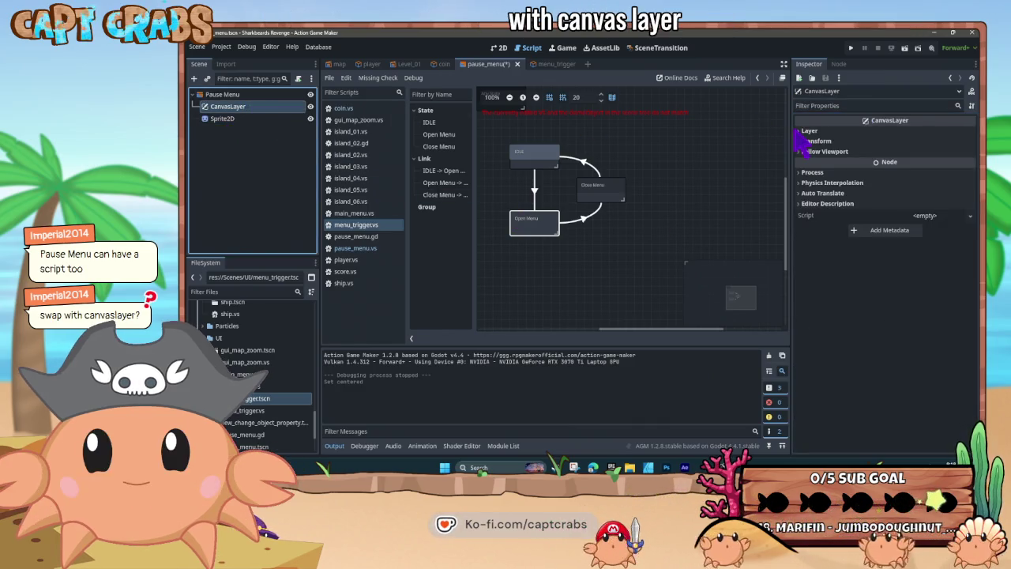
left_click(799, 132)
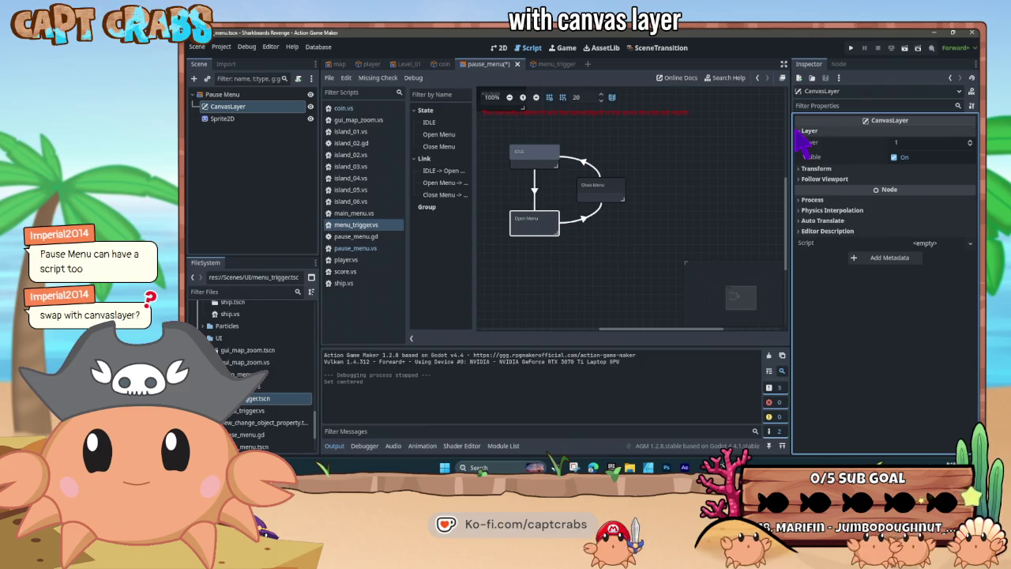
left_click(801, 179)
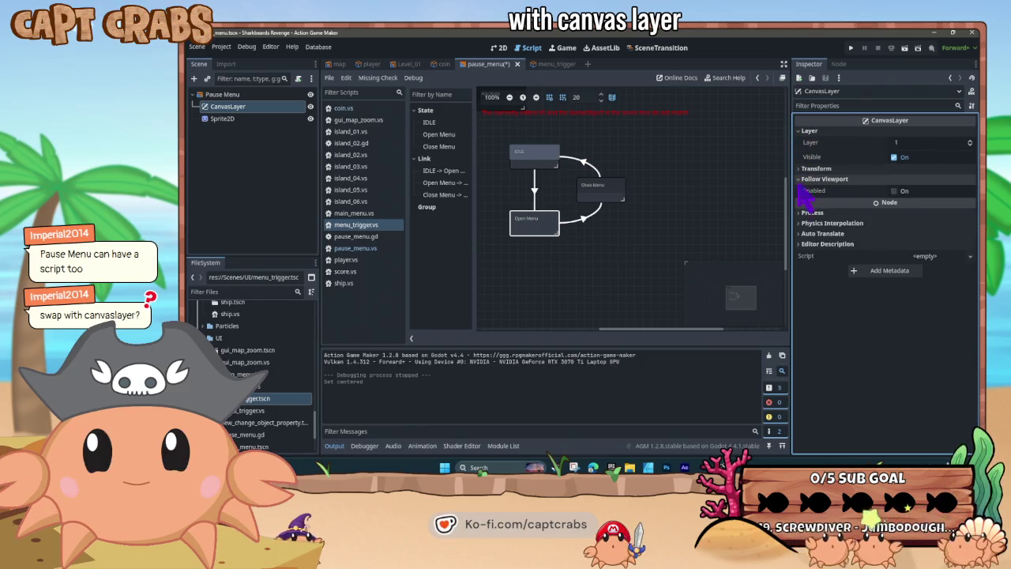
left_click(895, 191)
key("ctrl+s")
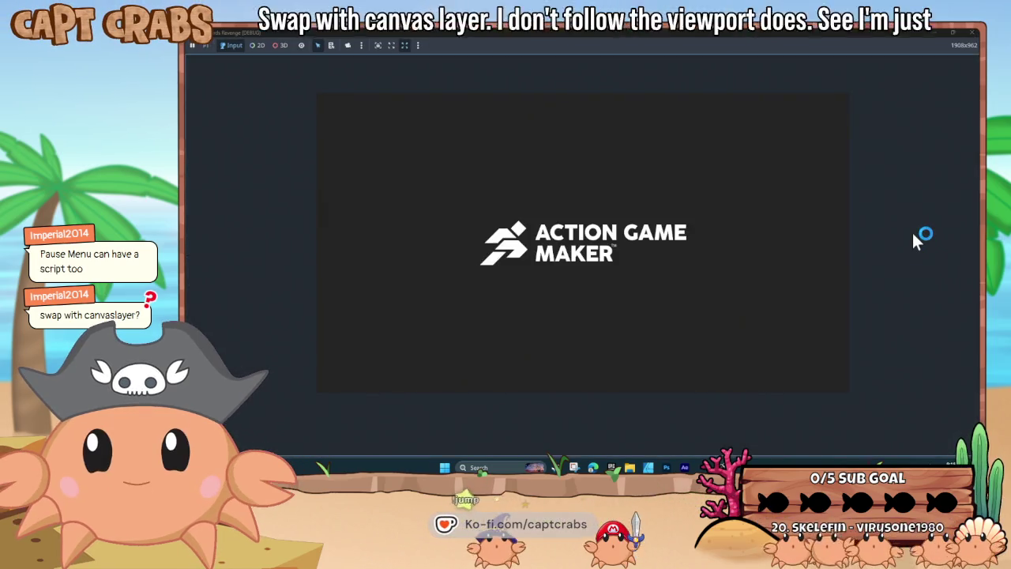
key("Escape")
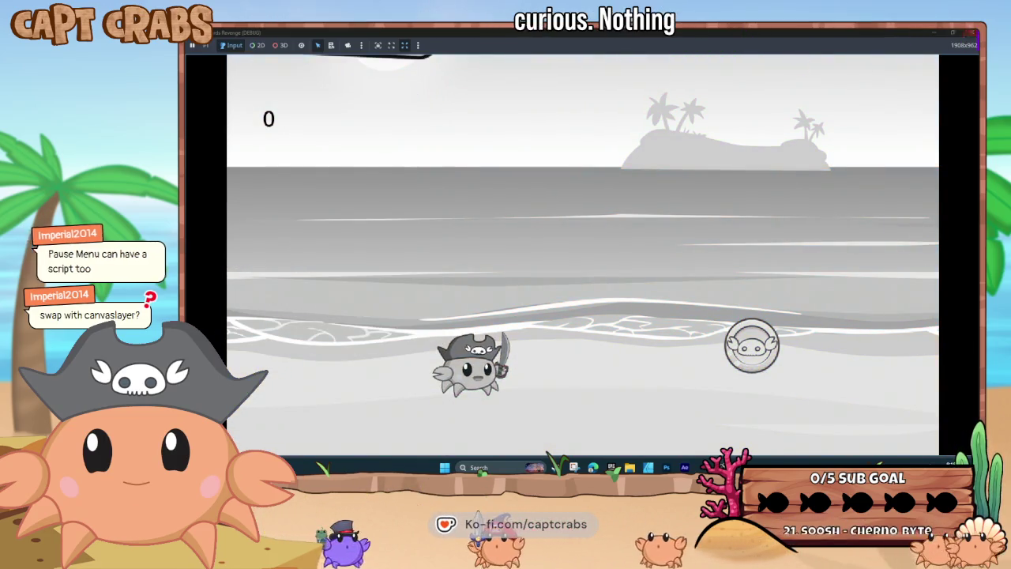
left_click(973, 31)
left_click(895, 192)
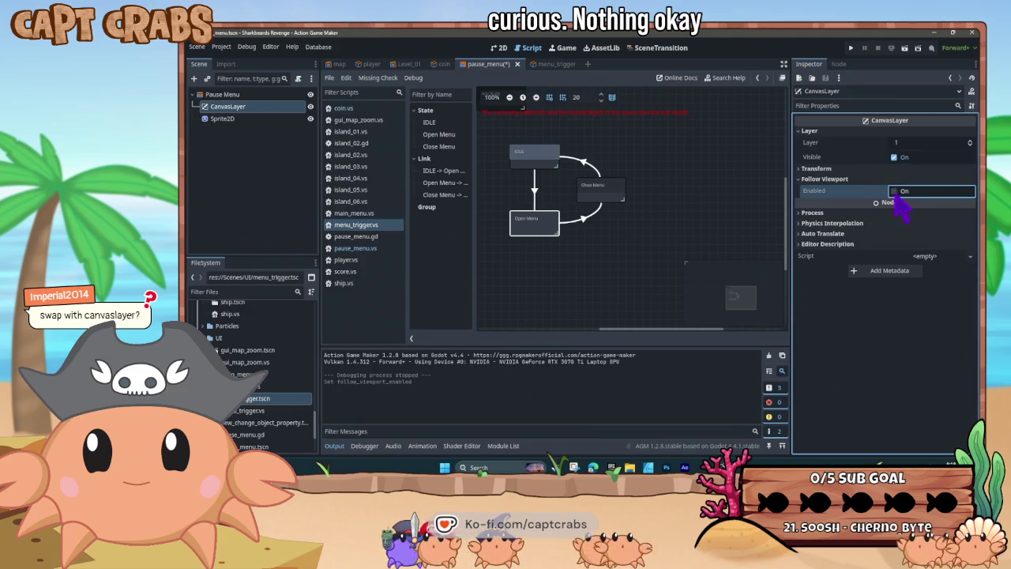
left_click(809, 213)
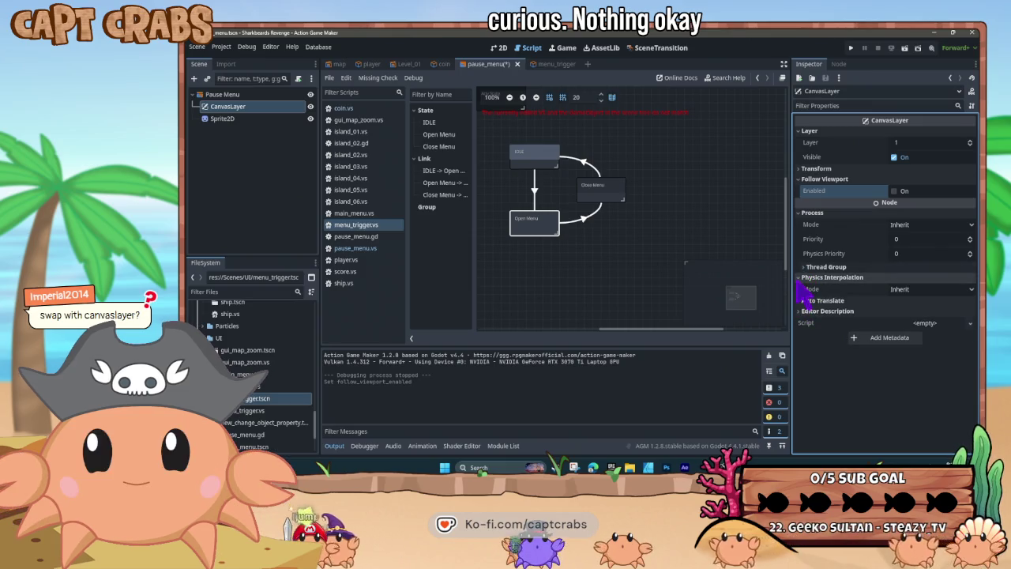
left_click(799, 288)
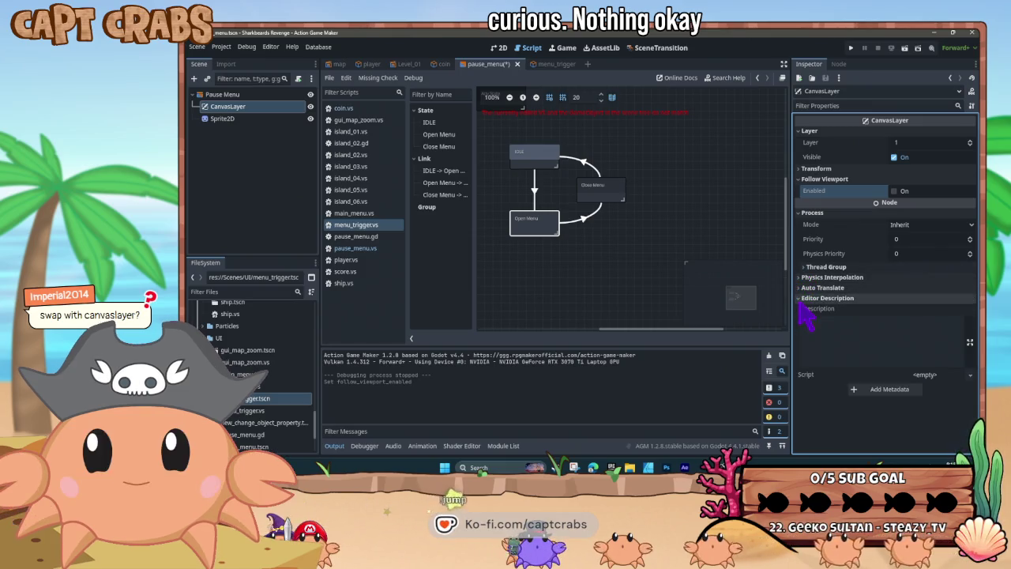
left_click(802, 215)
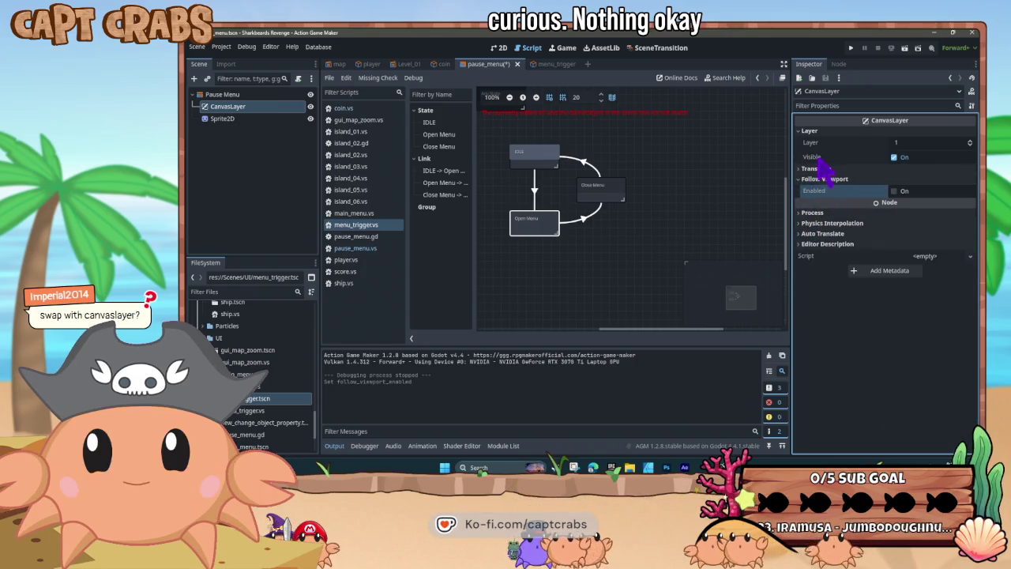
left_click(268, 120)
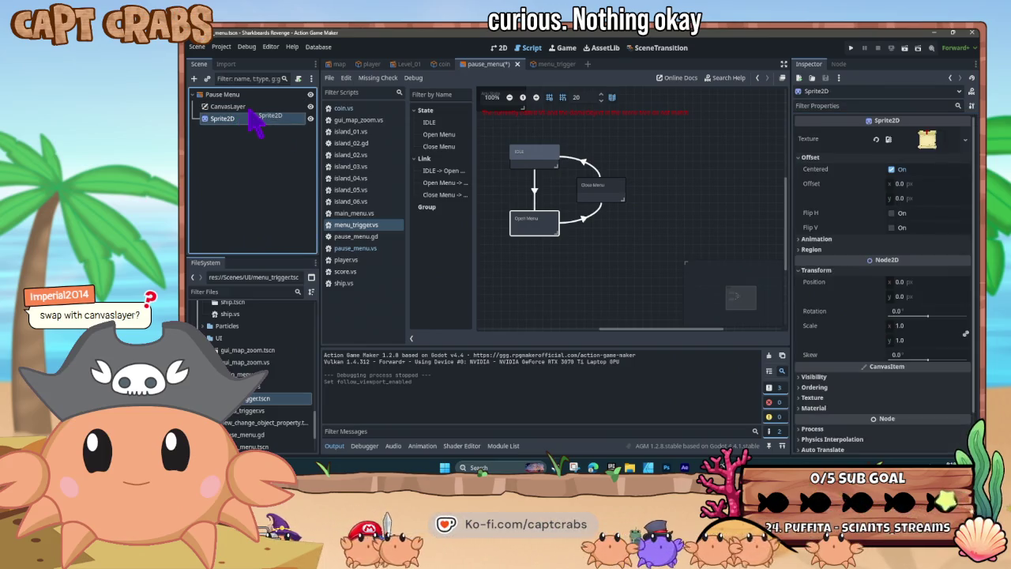
Reparent Sprite2D under CanvasLayer, then test-run with F5 and close the game
left_click_drag(251, 112, 254, 112)
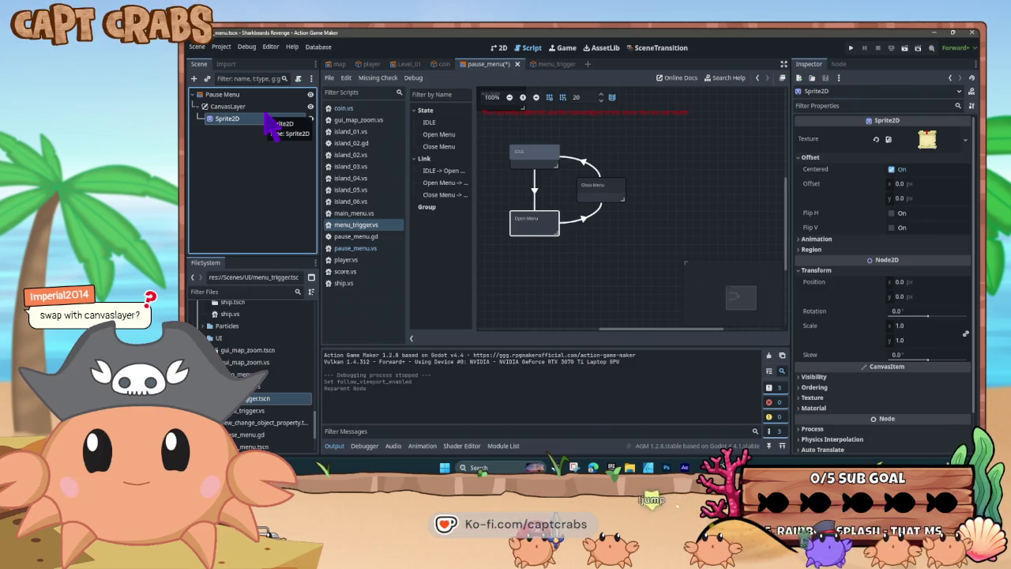
left_click(238, 107)
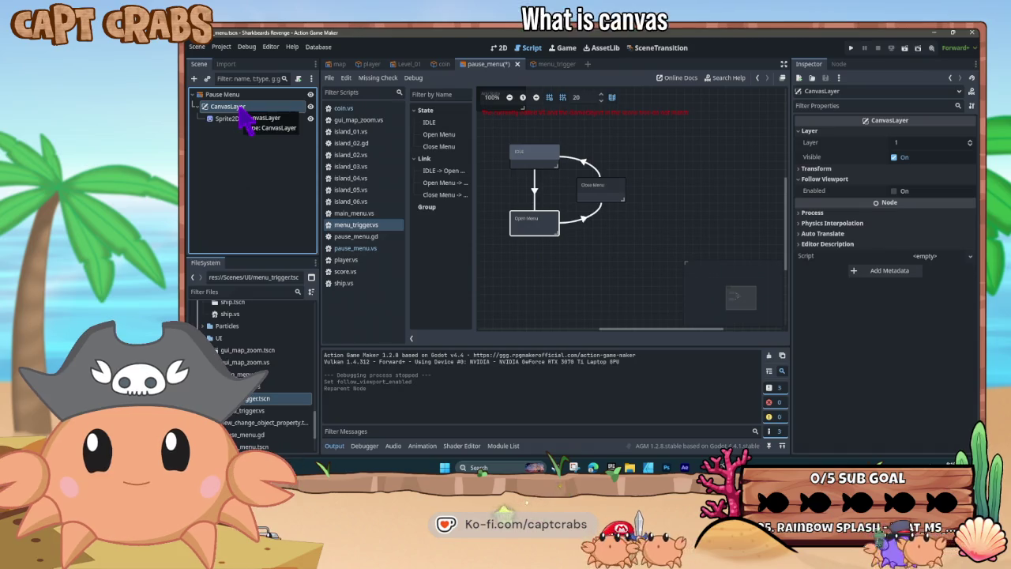
left_click(239, 118)
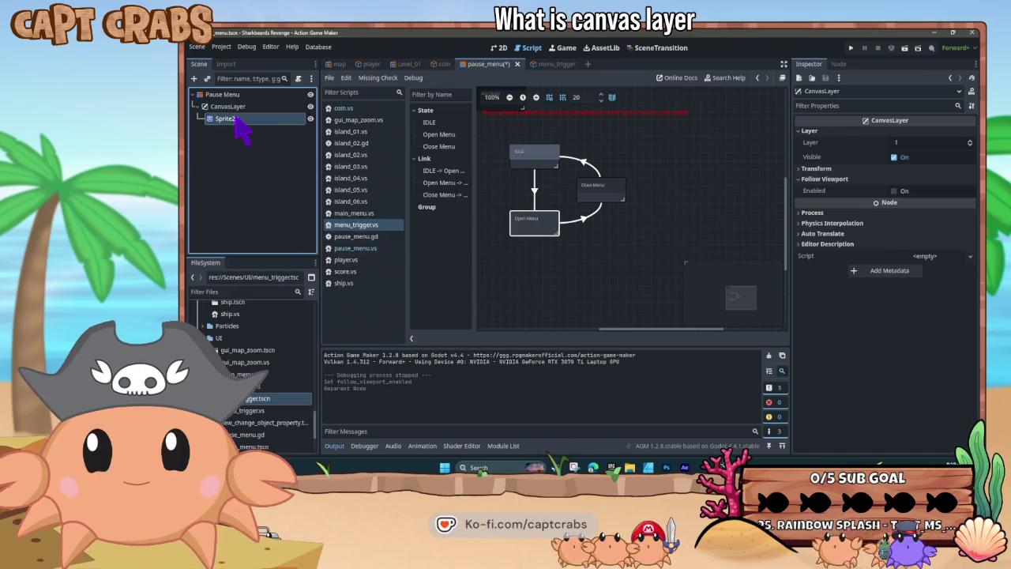
key("F5")
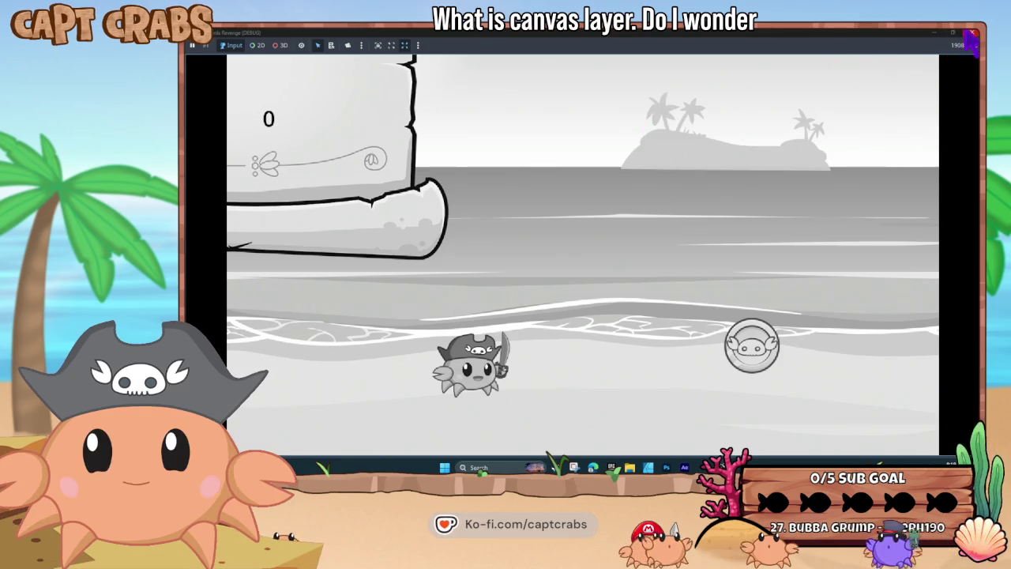
left_click(972, 34)
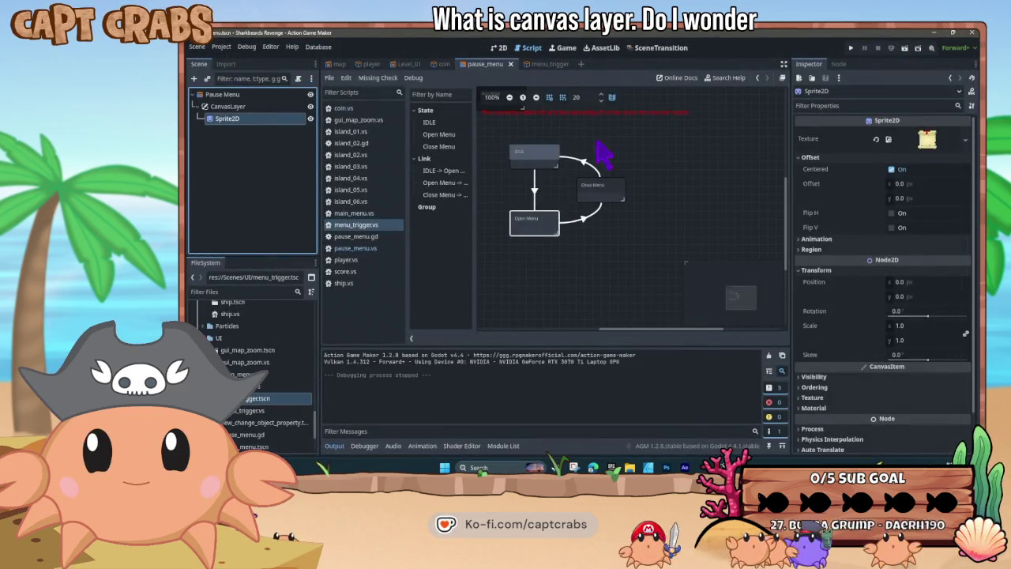
Set the CanvasLayer's Layer to 3, leaving Follow Viewport off, and save pause_menu
double_click(266, 120)
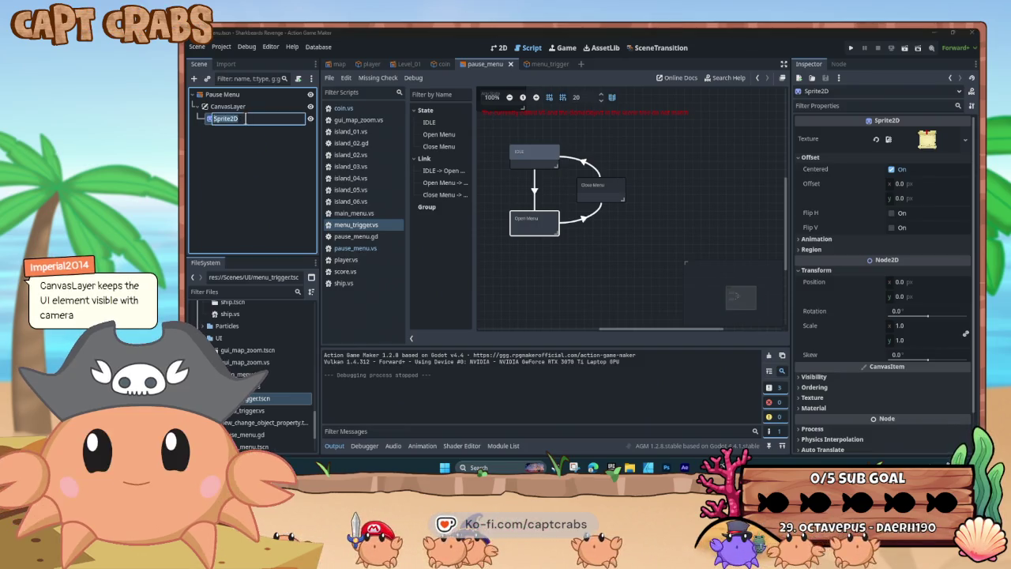
left_click(224, 109)
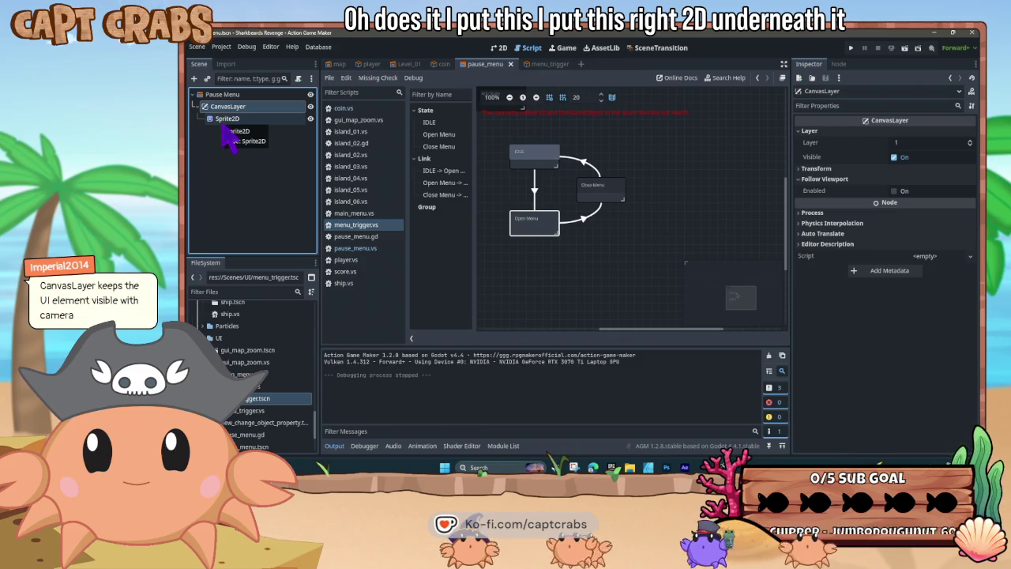
left_click(895, 191)
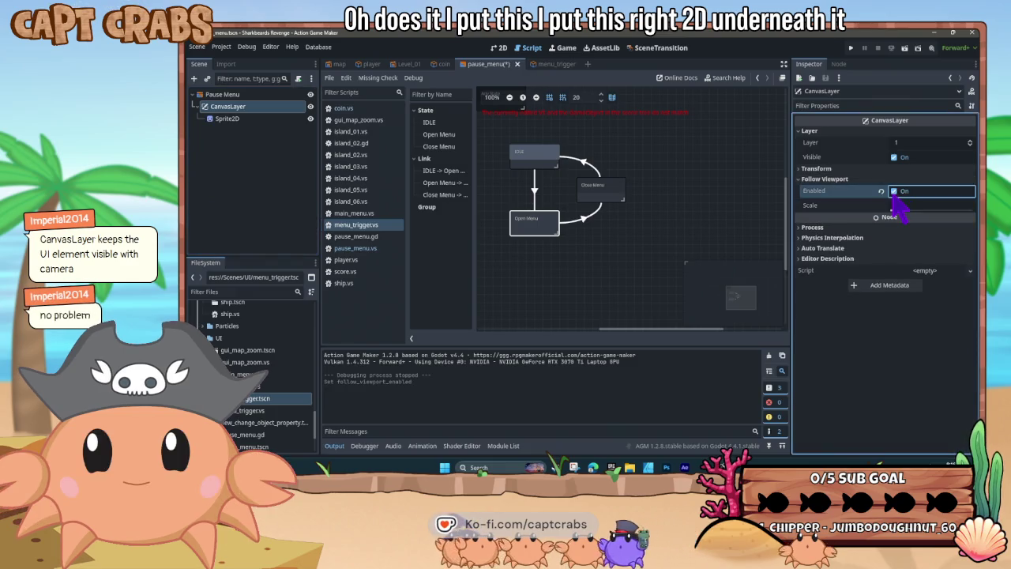
left_click(894, 191)
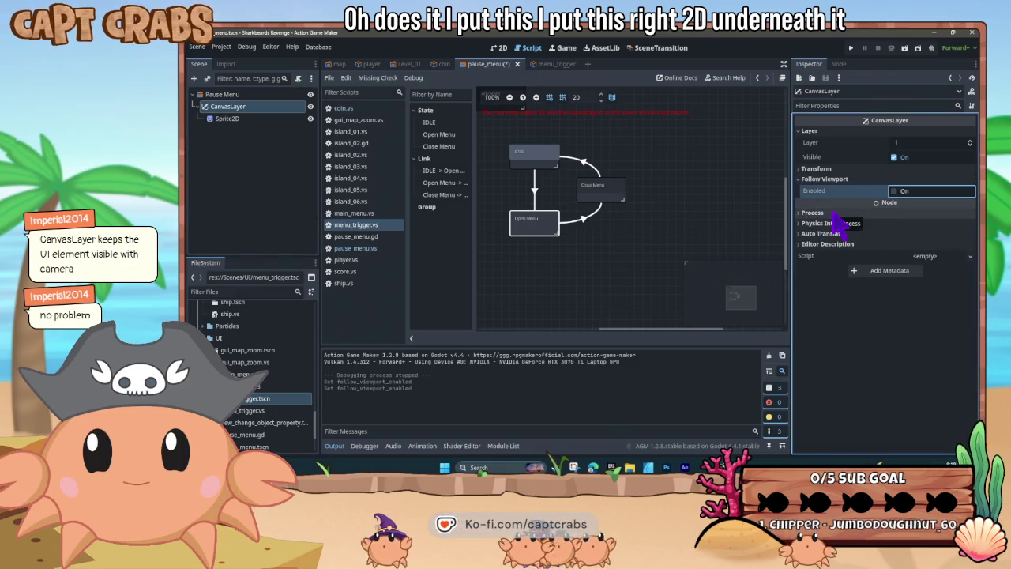
left_click(801, 212)
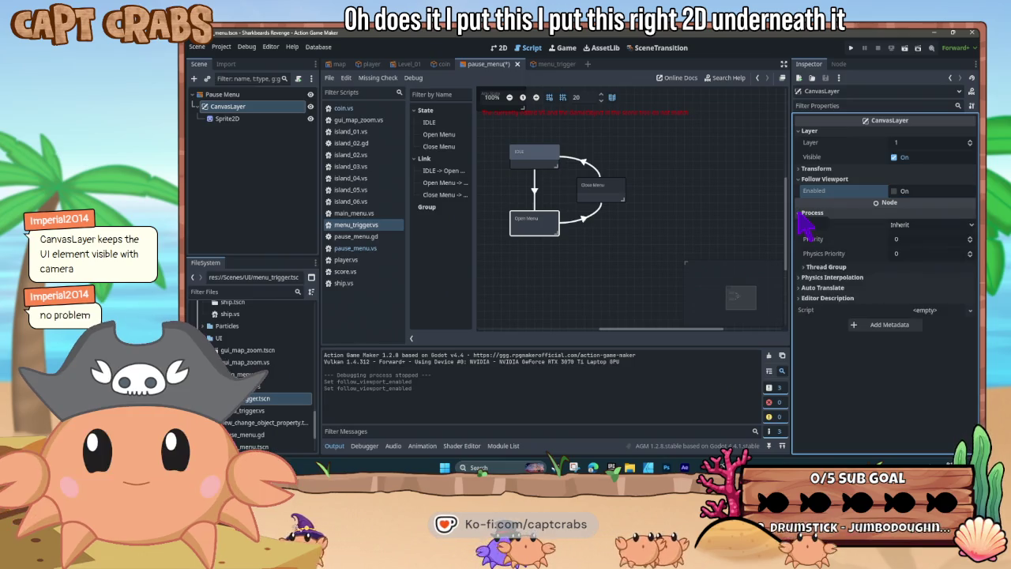
left_click(800, 213)
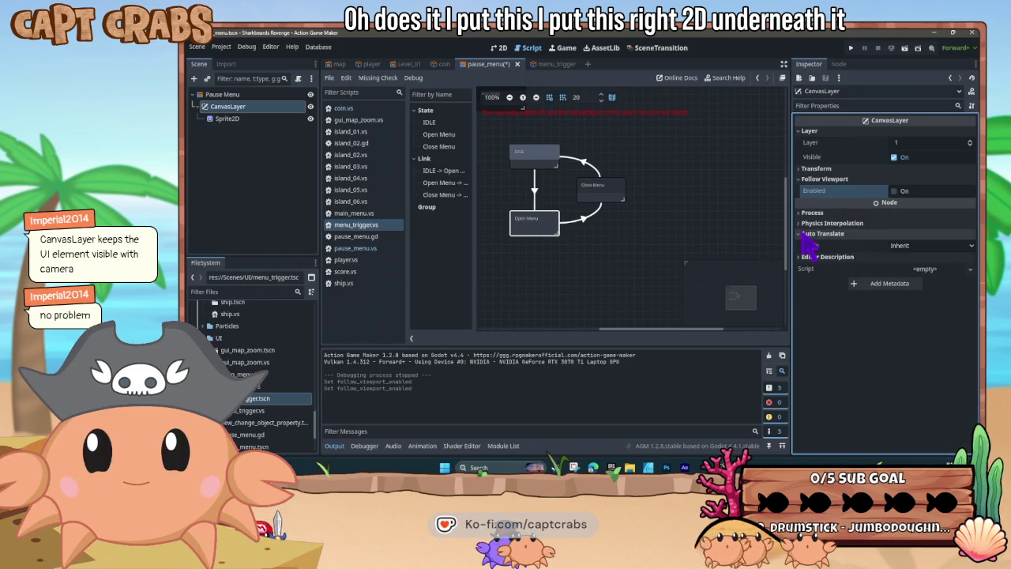
left_click(805, 244)
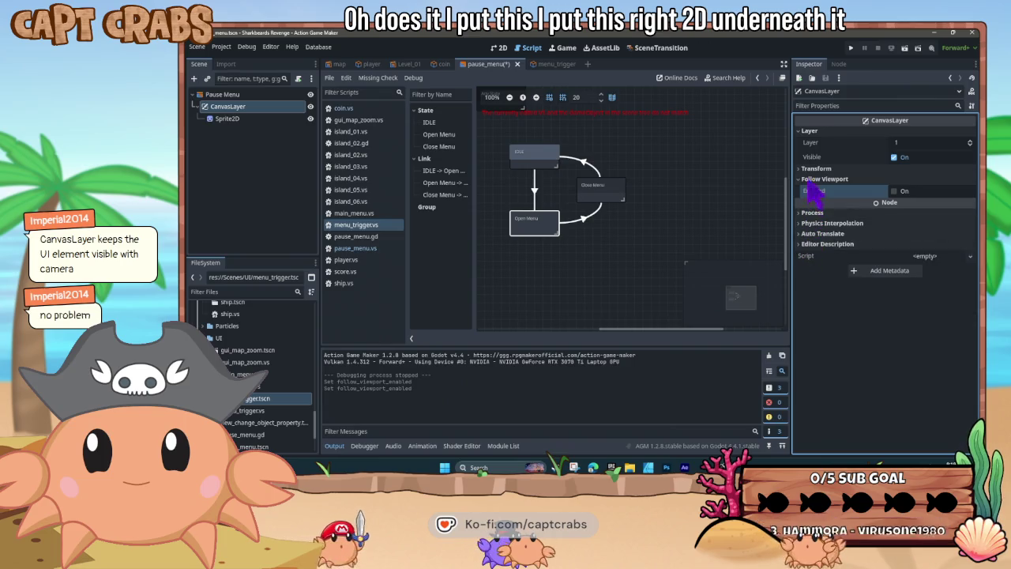
left_click(921, 142)
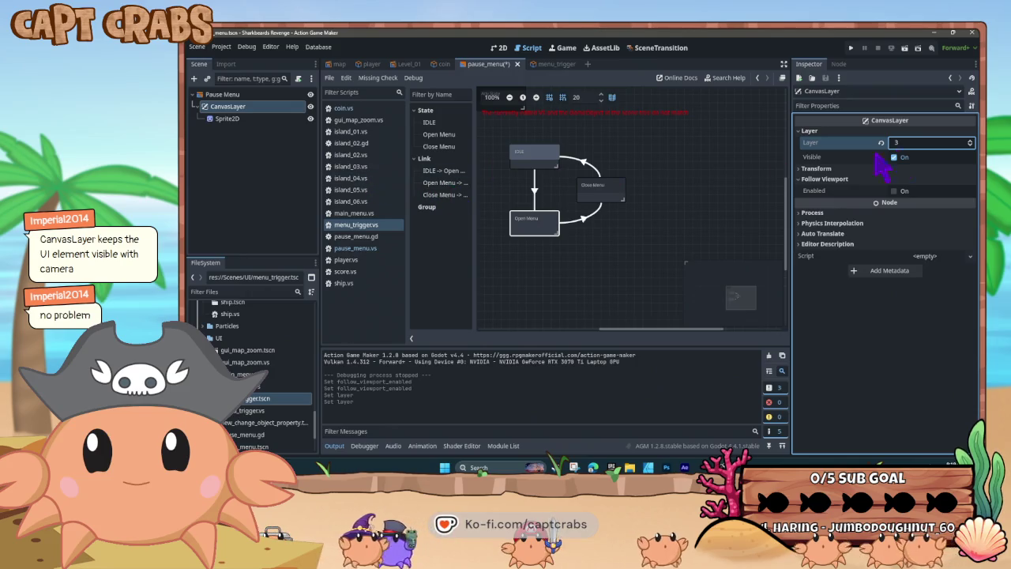
left_click(270, 122)
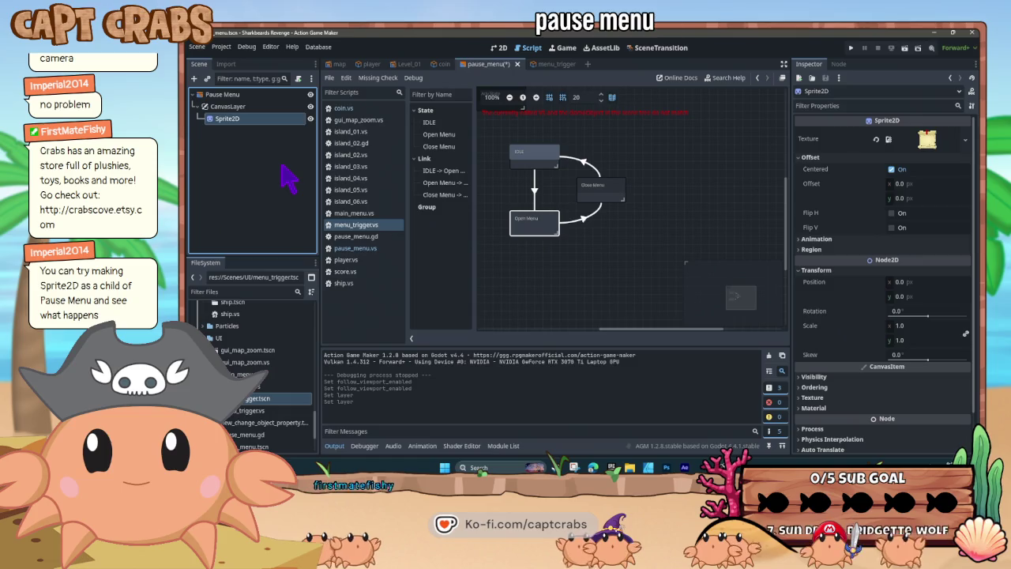
key("ctrl+s")
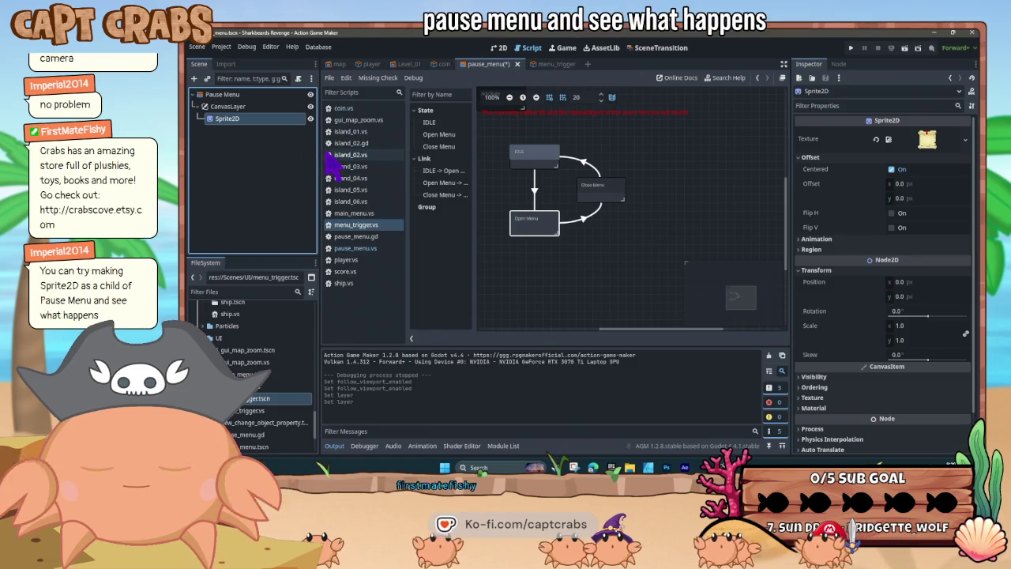
In the 2D view, test-run twice, pausing with Escape, then try dragging Sprite2D under Pause Menu
left_click(497, 49)
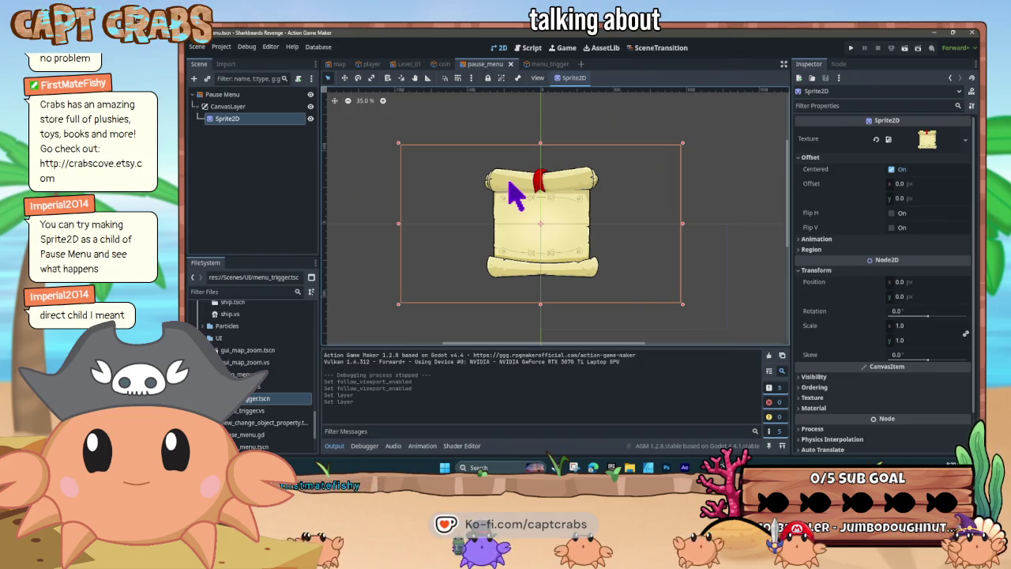
key("F5")
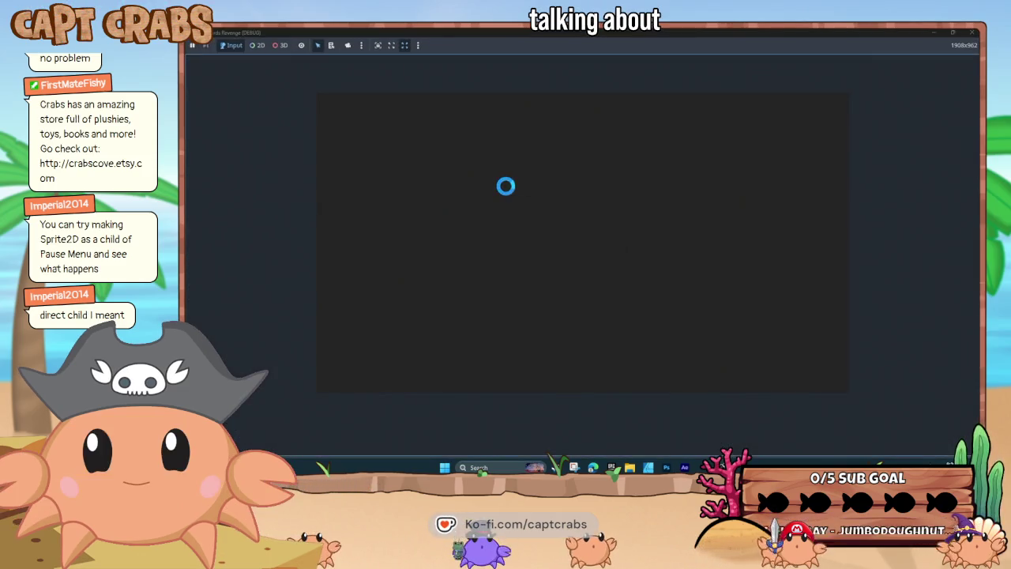
key("Escape")
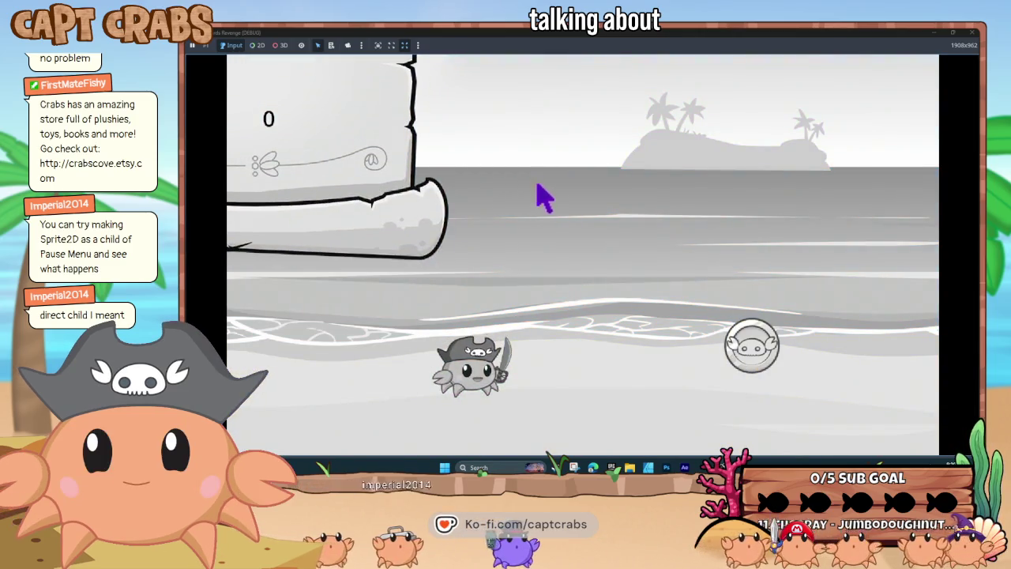
left_click(972, 35)
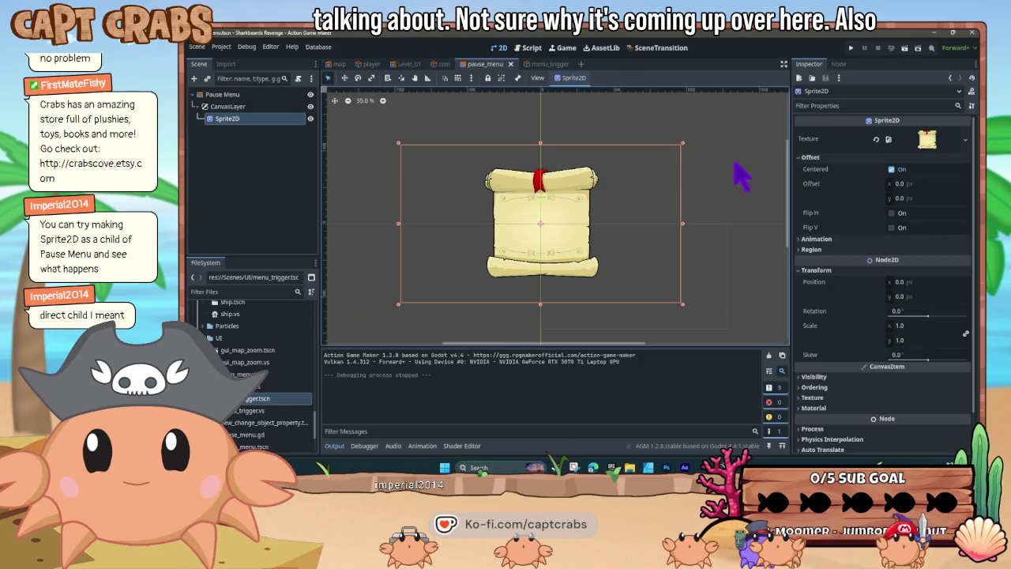
key("F5")
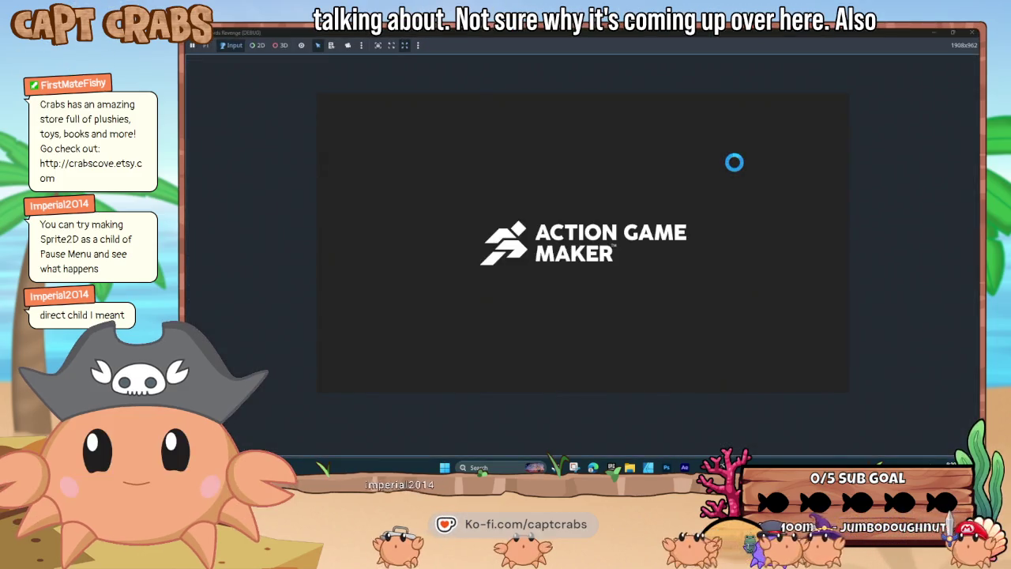
key("Escape")
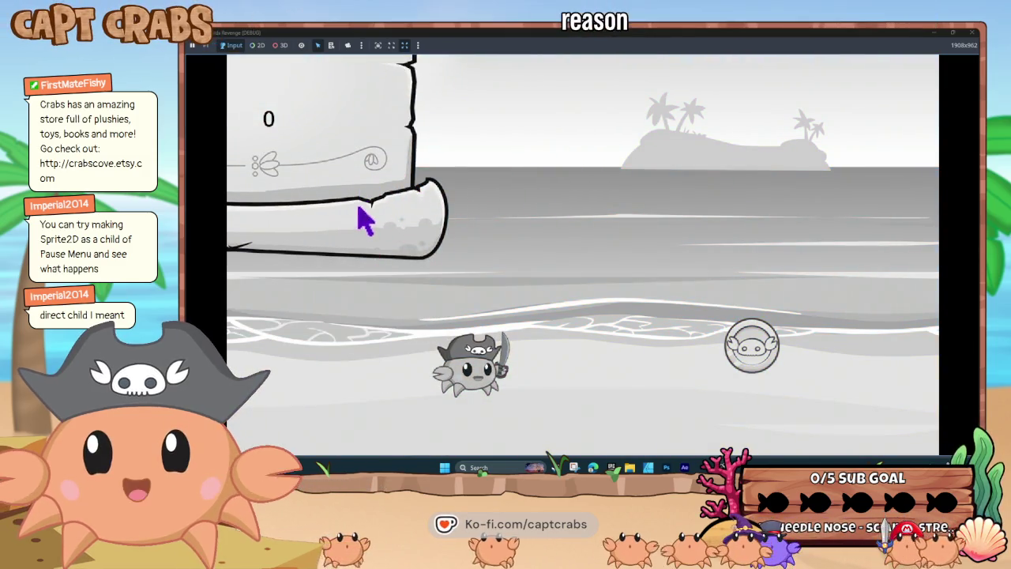
left_click(971, 33)
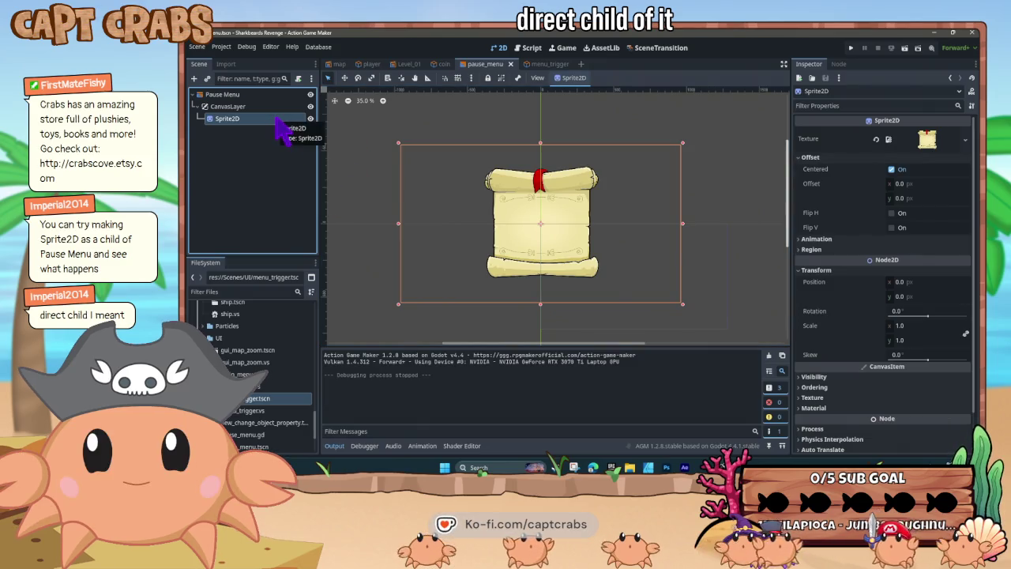
left_click_drag(292, 138, 277, 154)
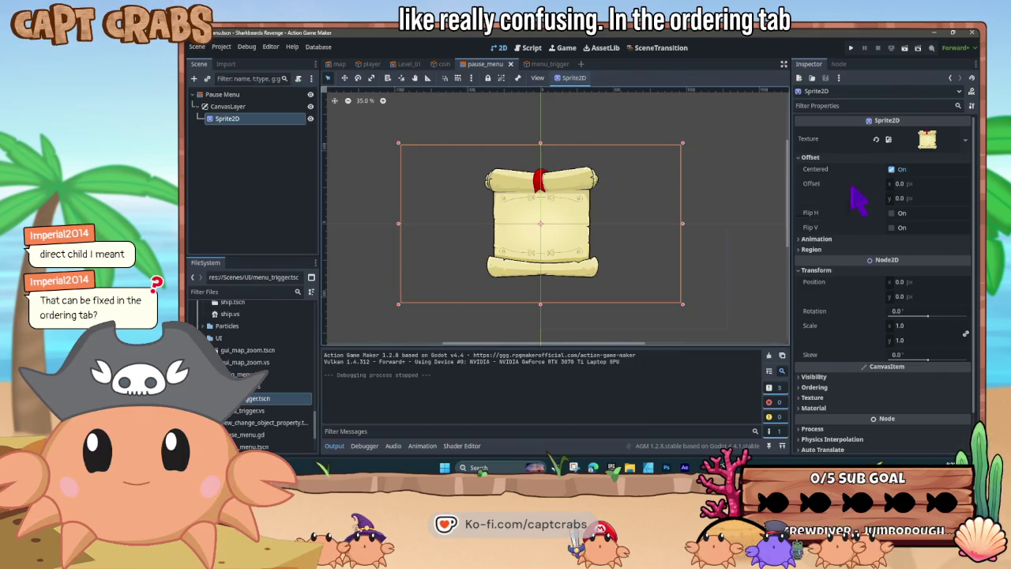
Raise the scroll sprite's Z Index to 3 under CanvasItem Ordering
scroll(851, 188, "down", 2)
left_click(807, 347)
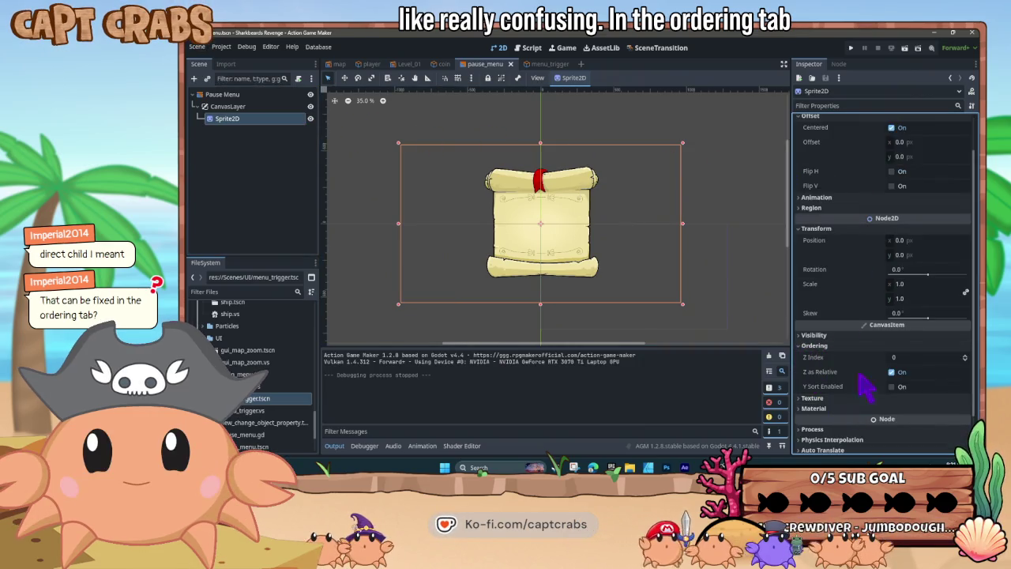
left_click(965, 355)
left_click(965, 354)
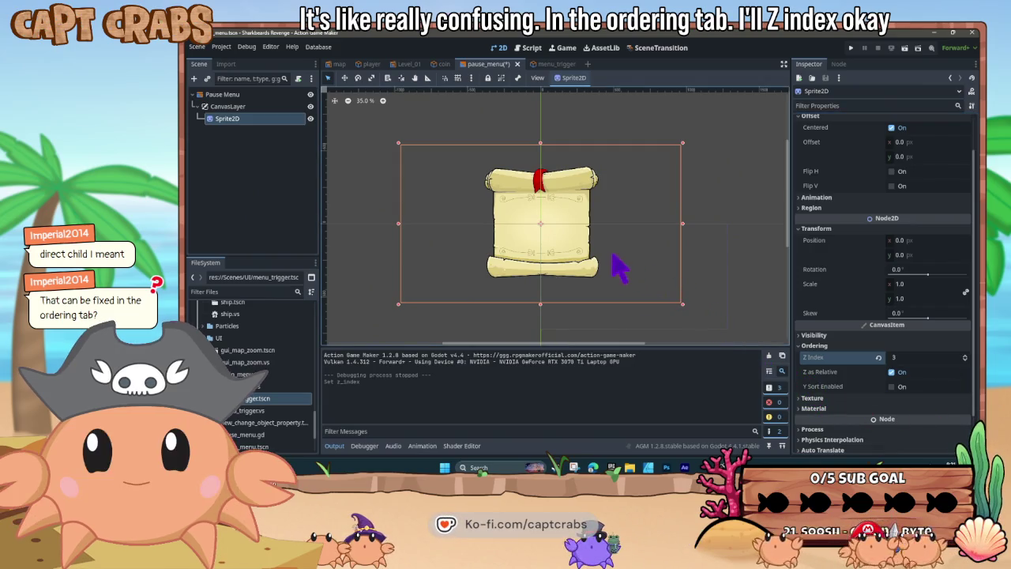
scroll(604, 267, "down", 1)
scroll(602, 267, "up", 1)
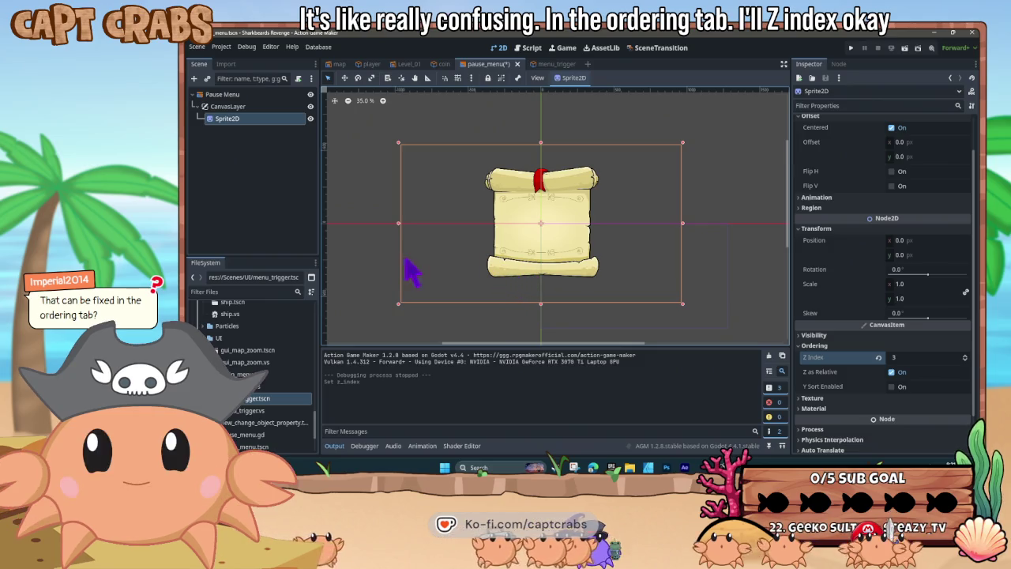
left_click(352, 255)
left_click(553, 273)
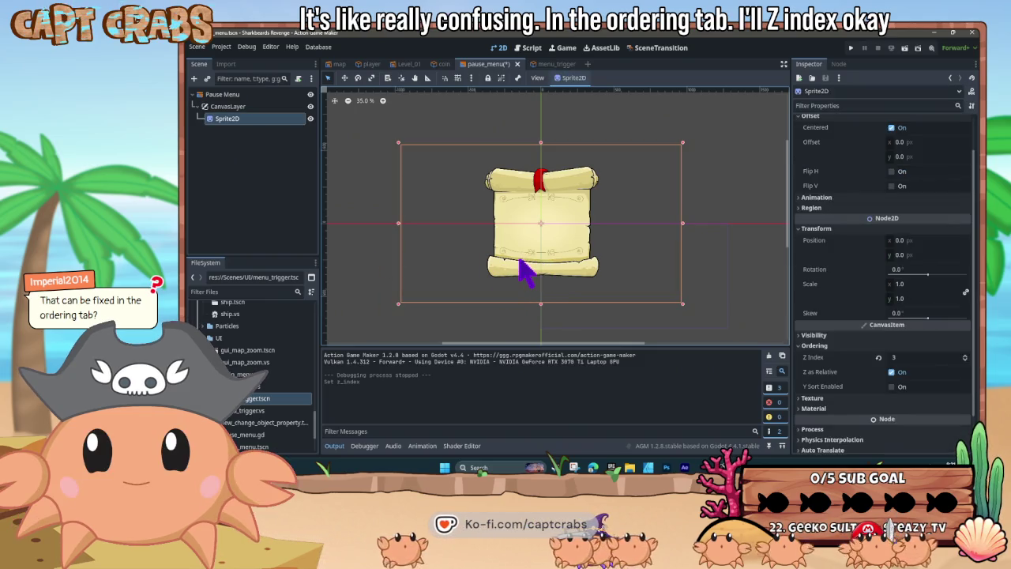
scroll(524, 271, "down", 3)
scroll(521, 268, "up", 1)
scroll(533, 237, "down", 1)
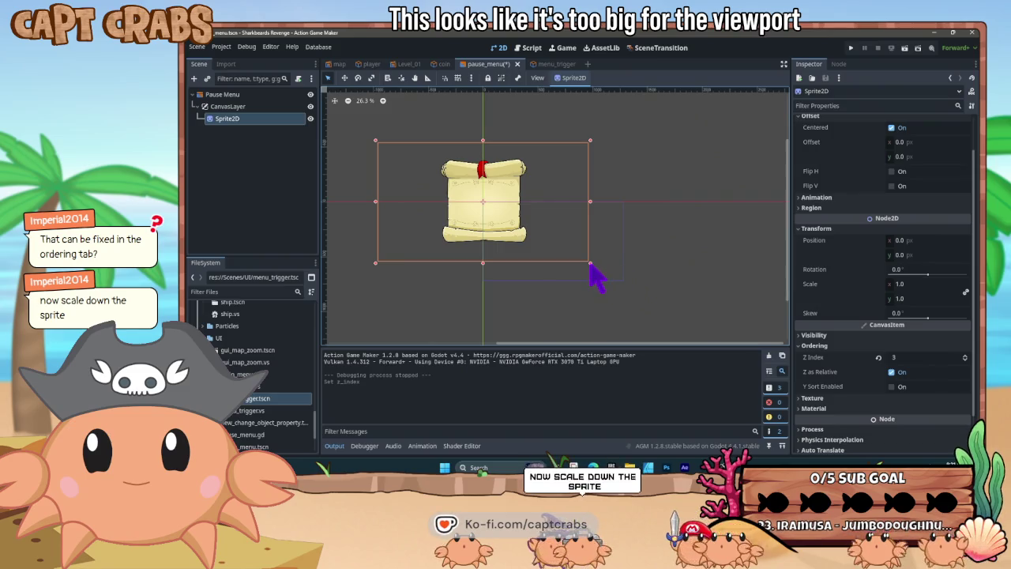
Scale the scroll sprite to about 0.66, centre it at 650.75, 366.75, and run the game
left_click_drag(589, 262, 491, 203)
mouse_move(437, 176)
left_mouse_down()
mouse_move(544, 243)
mouse_move(555, 238)
mouse_move(544, 234)
left_mouse_up()
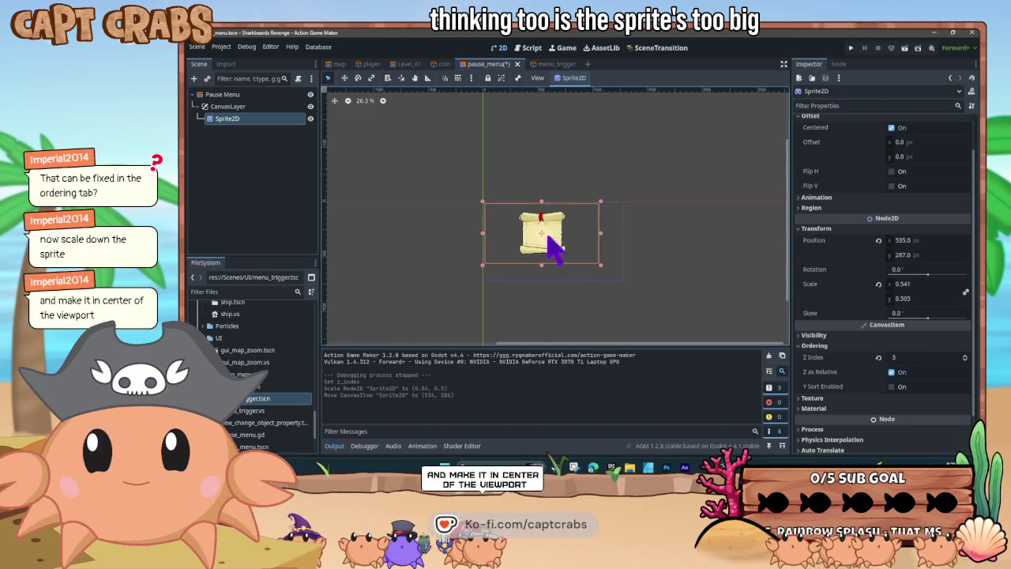
left_click_drag(621, 278, 625, 281)
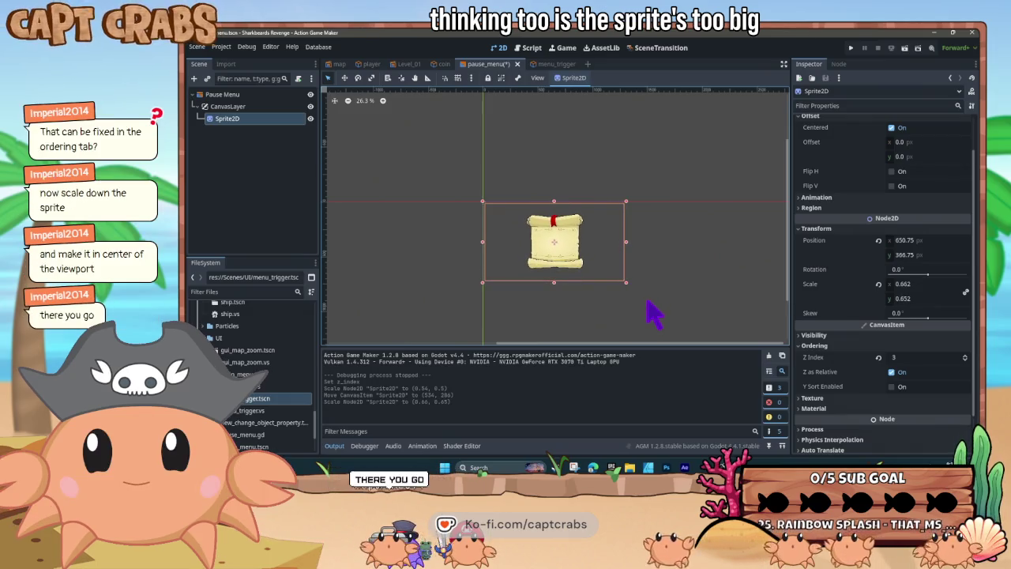
key("F5")
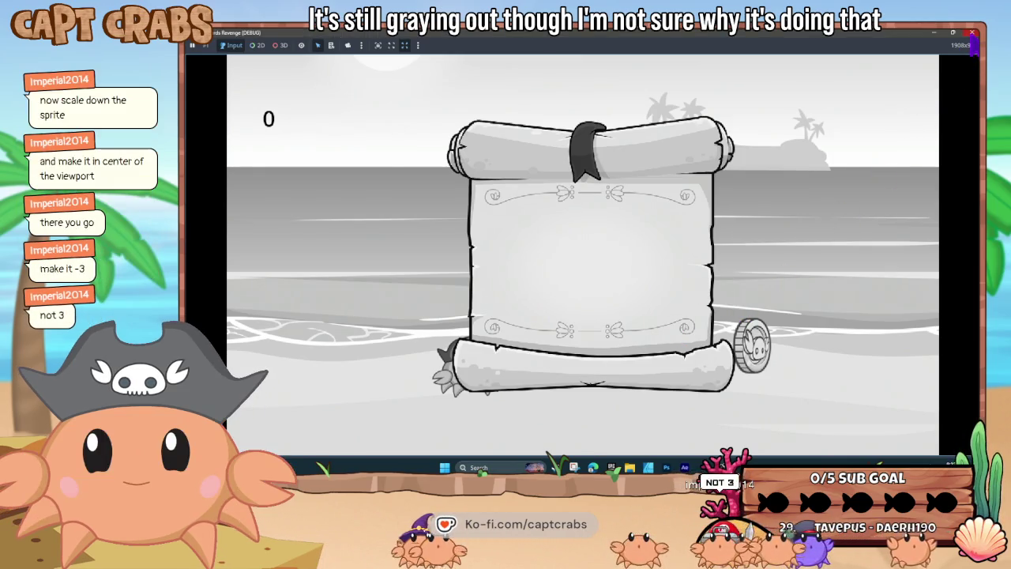
Lower the scroll's Z Index to -3, test-run with F6, and return to menu_trigger's state graph
left_click(971, 33)
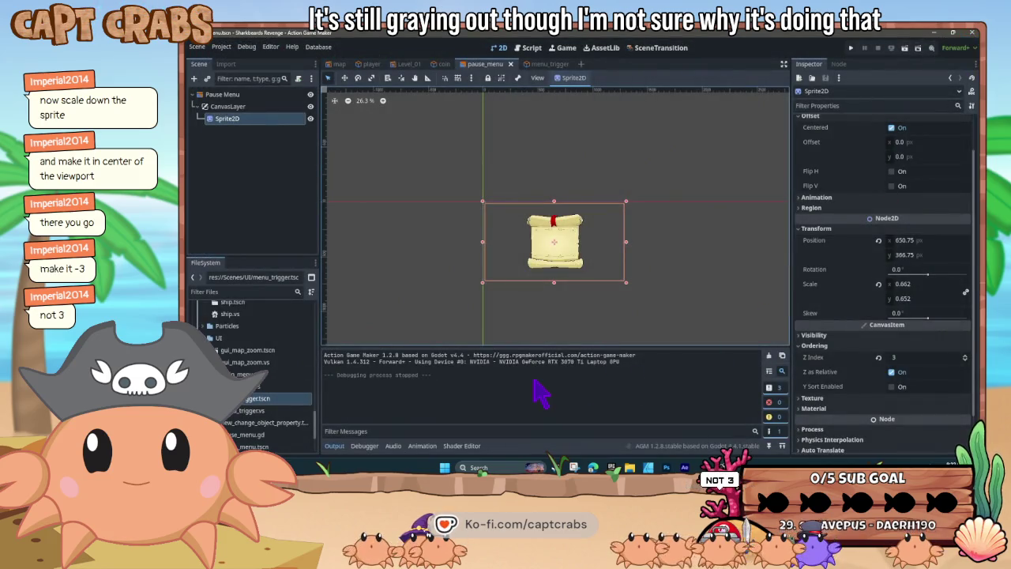
left_click(964, 359)
left_click(964, 359)
left_click(964, 359)
left_click(964, 359)
left_click(964, 360)
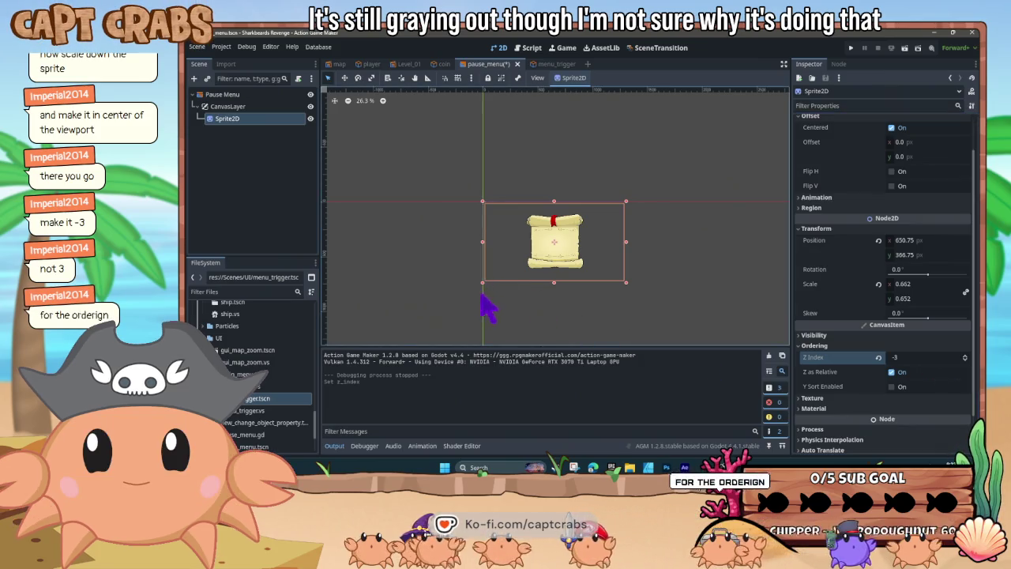
key("F6")
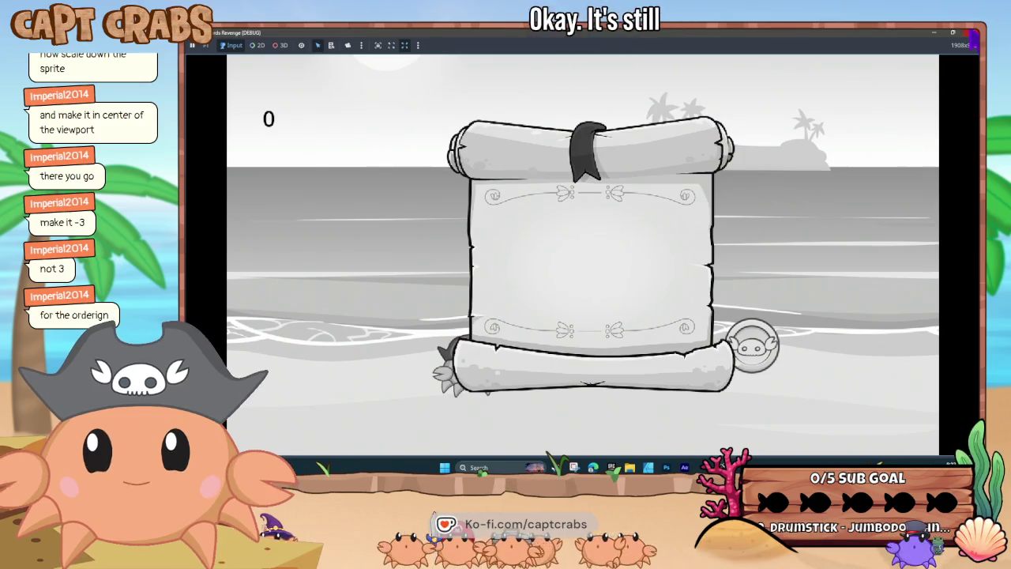
key("F8")
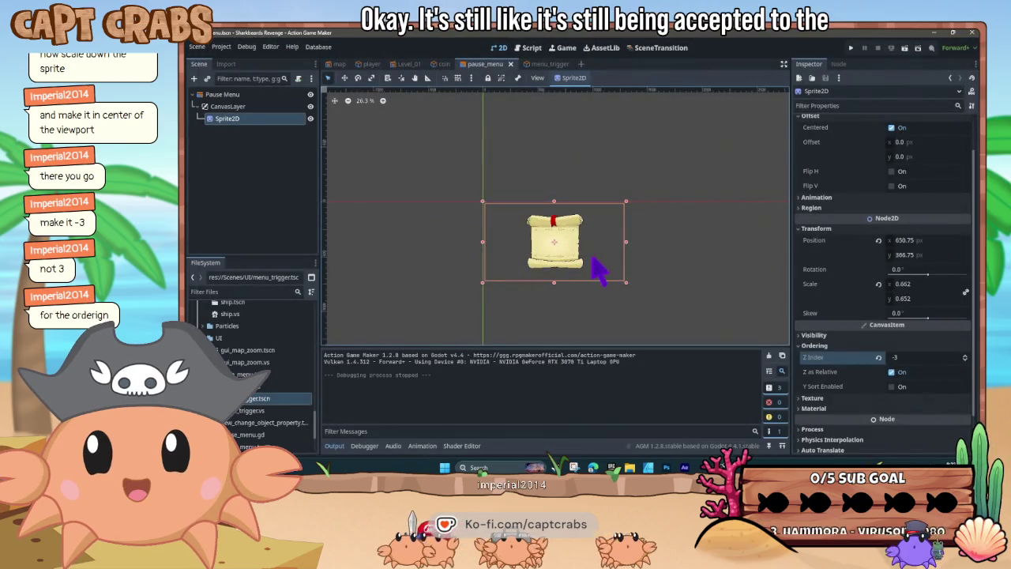
left_click(553, 65)
left_click(531, 47)
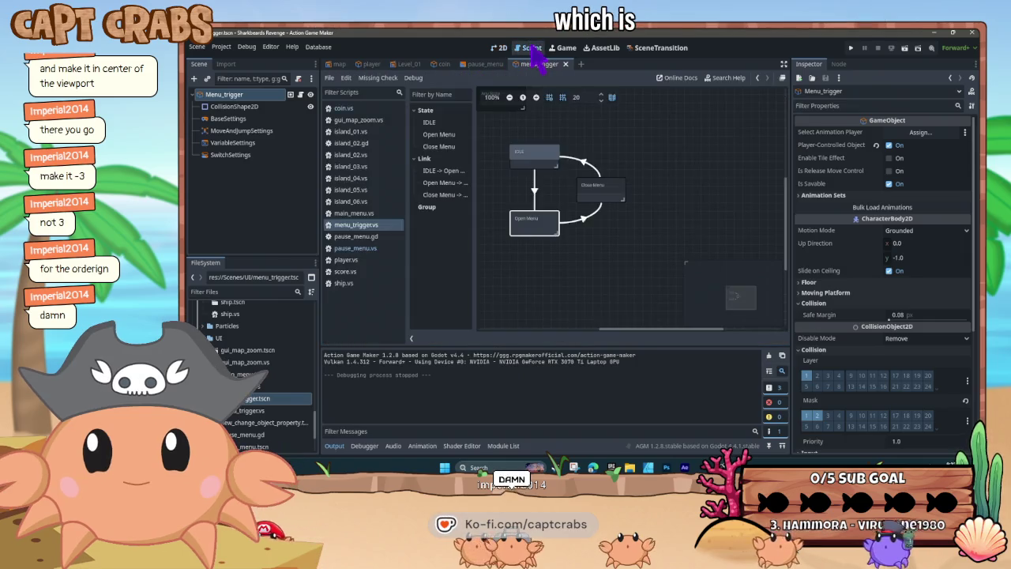
Select the Open Menu state and review its AddSceneEffect action's scene effect and common options
left_click(550, 233)
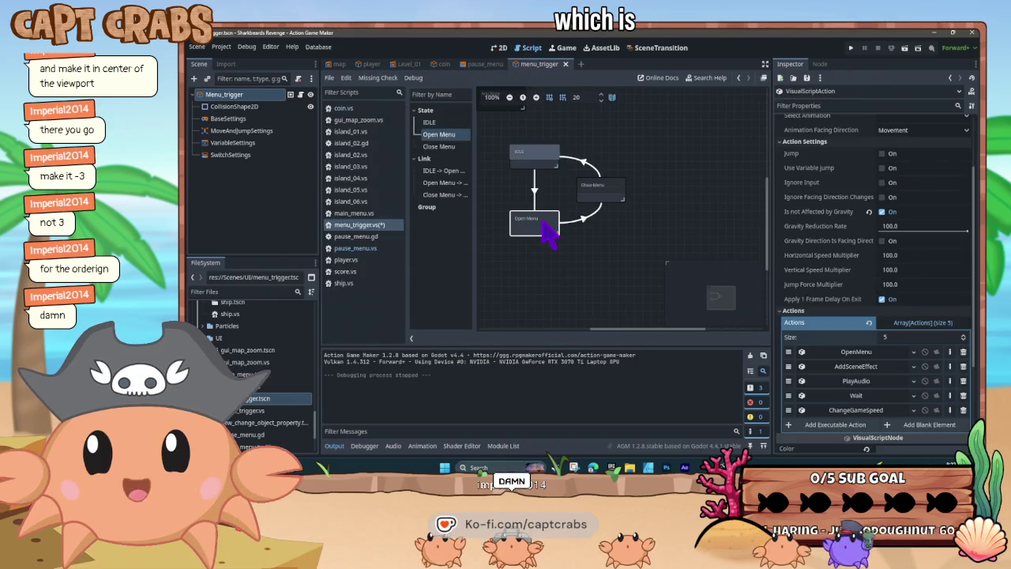
left_click(852, 366)
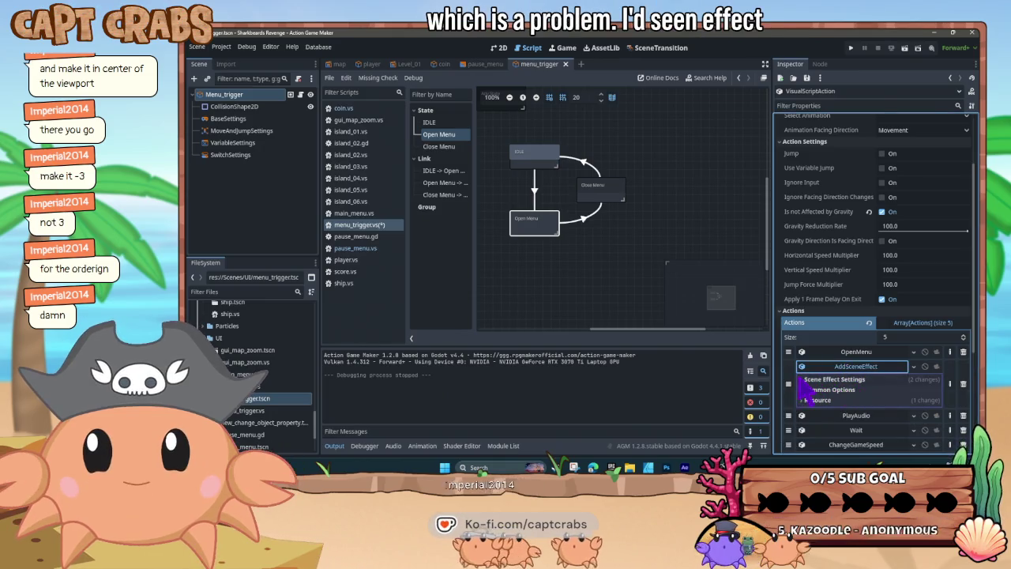
left_click(796, 380)
left_click(825, 430)
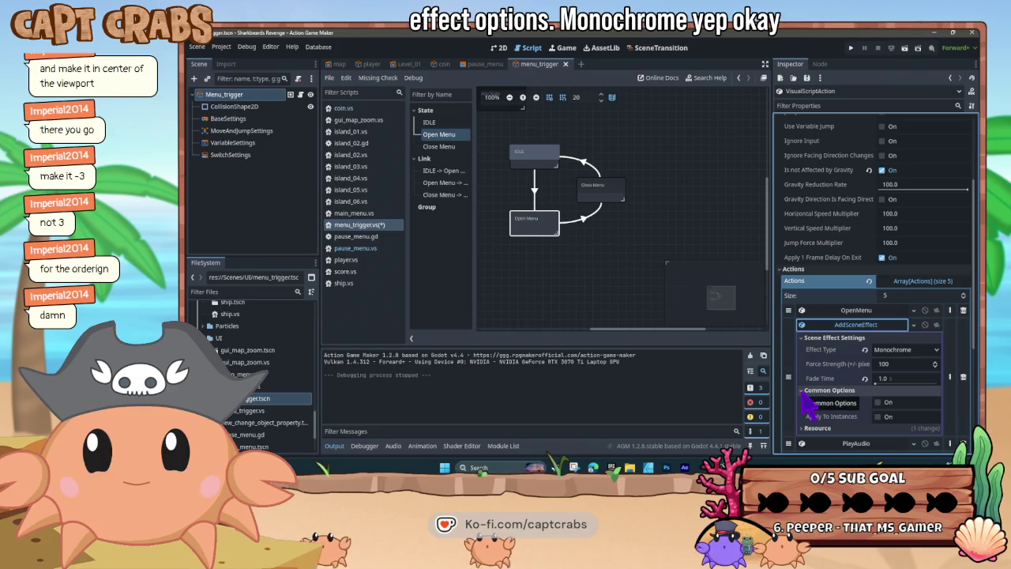
left_click(804, 391)
left_click(804, 400)
left_click(806, 401)
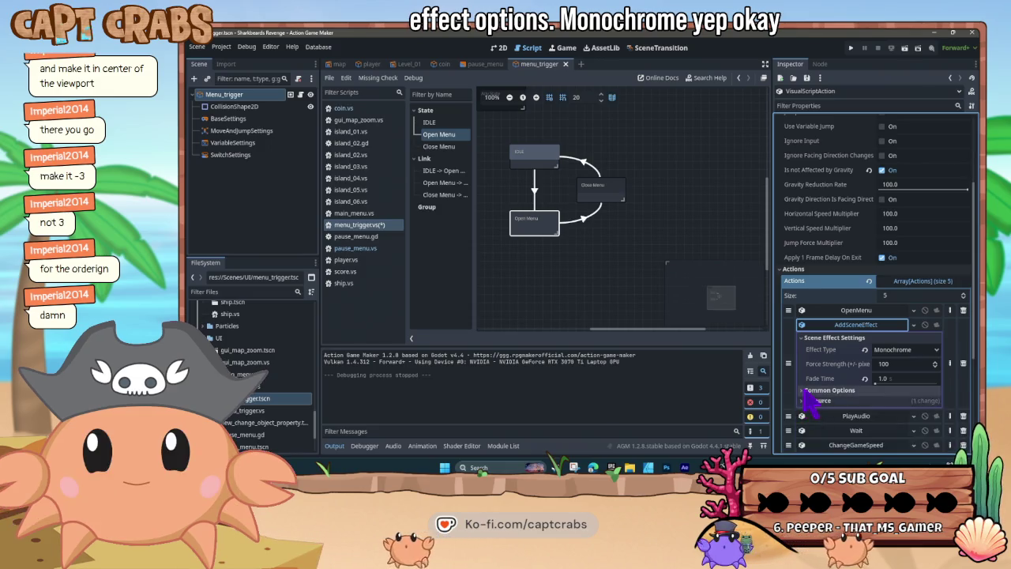
left_click(817, 391)
mouse_move(820, 401)
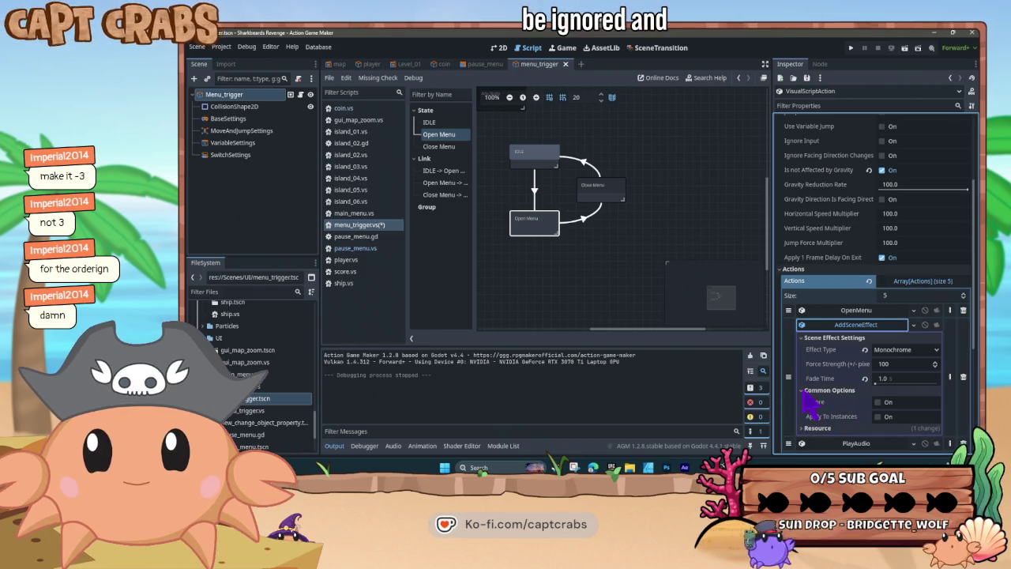
left_click(804, 390)
left_click(806, 400)
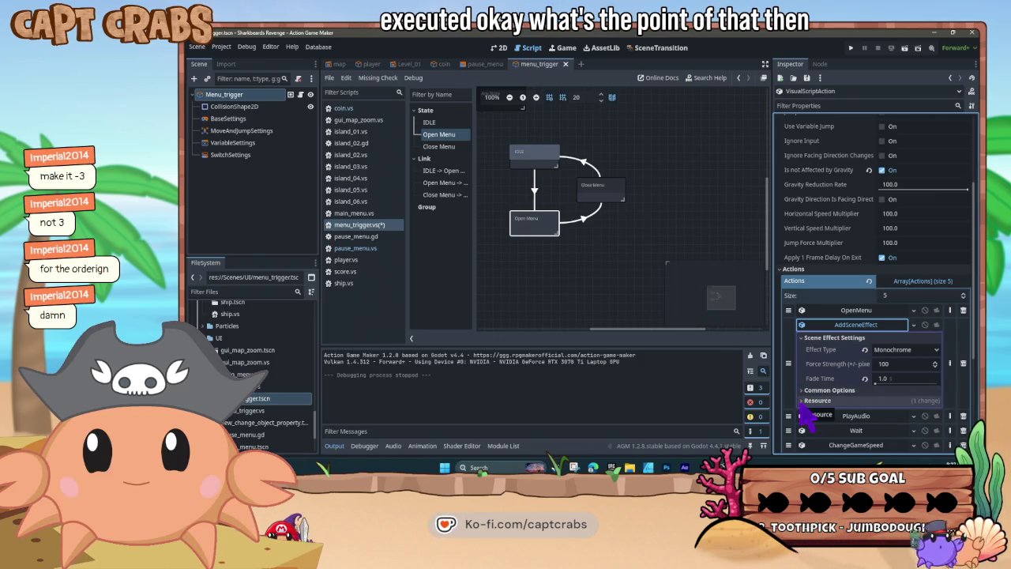
Expand the ChangeGameSpeed action and switch off Apply To Objects
scroll(847, 379, "down", 3)
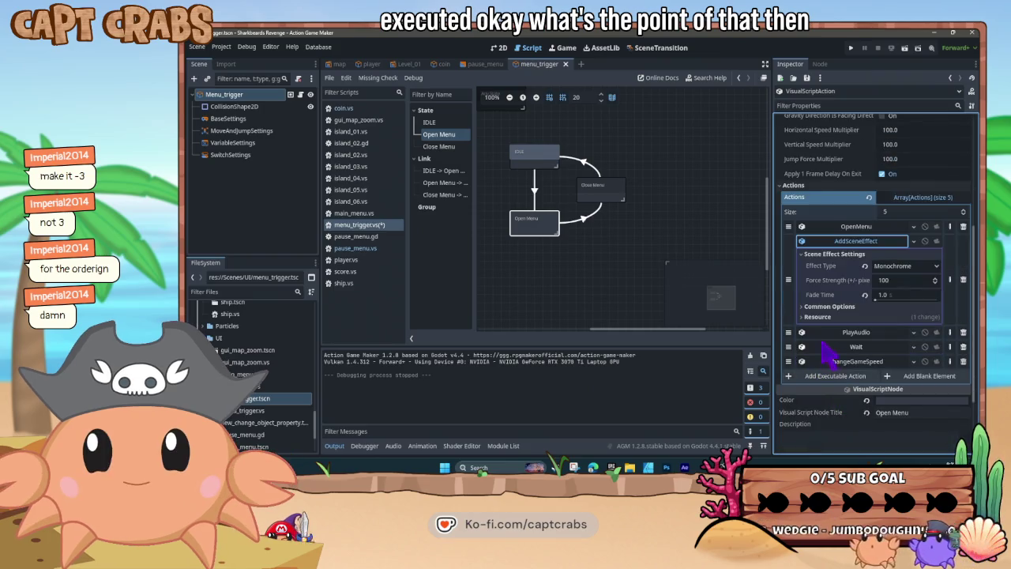
left_click(837, 361)
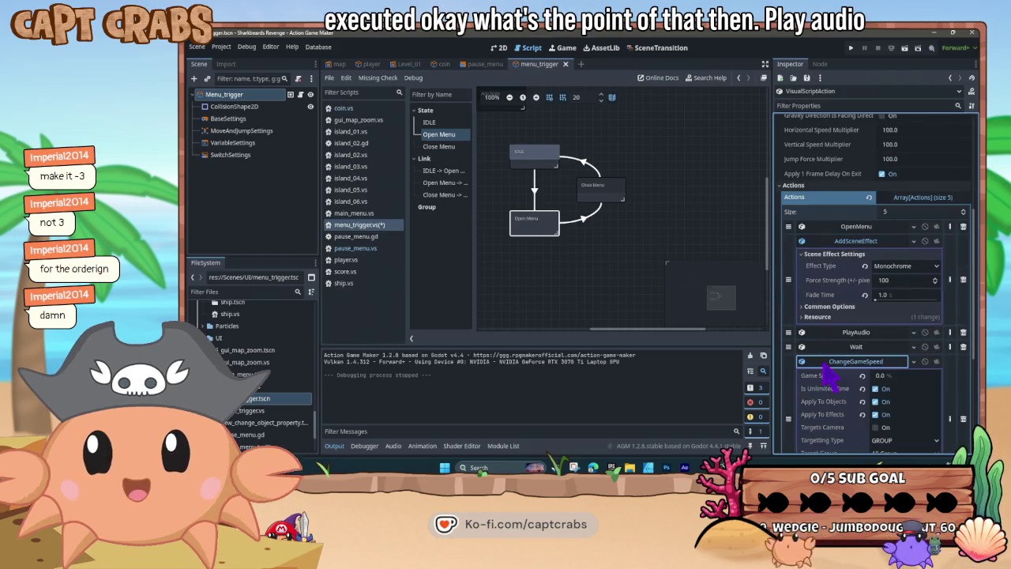
scroll(851, 406, "down", 2)
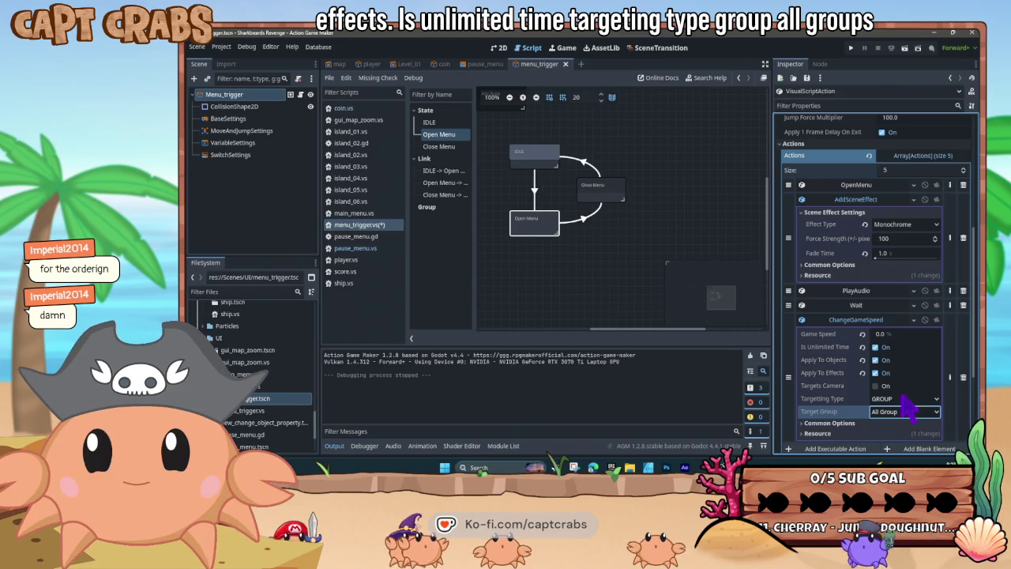
left_click(907, 398)
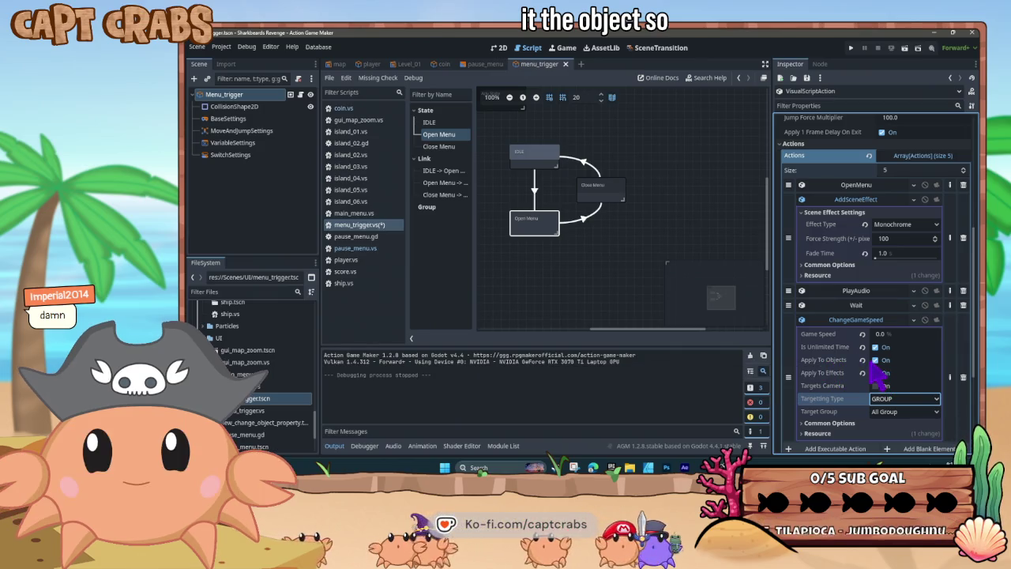
left_click(877, 361)
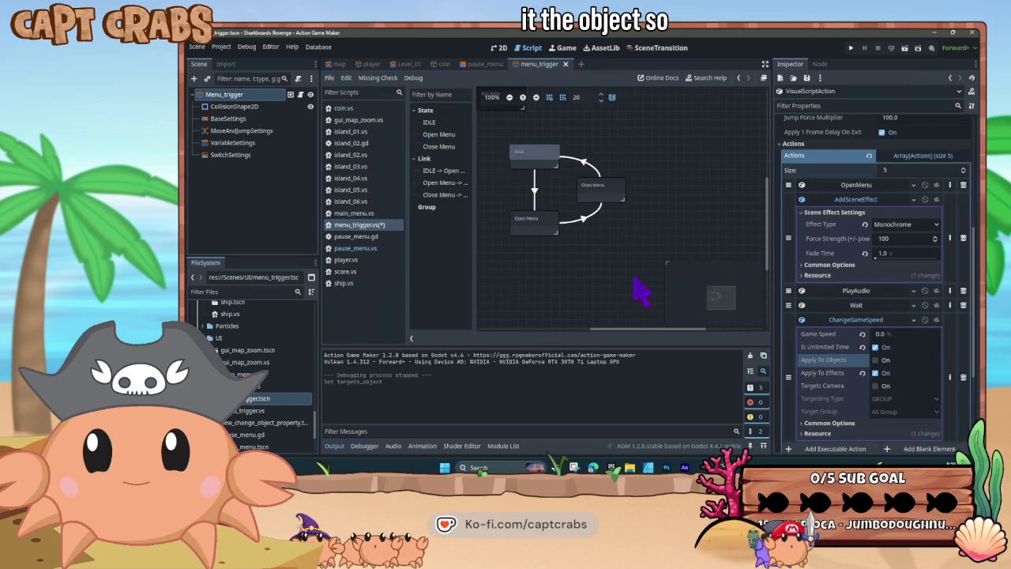
key("F5")
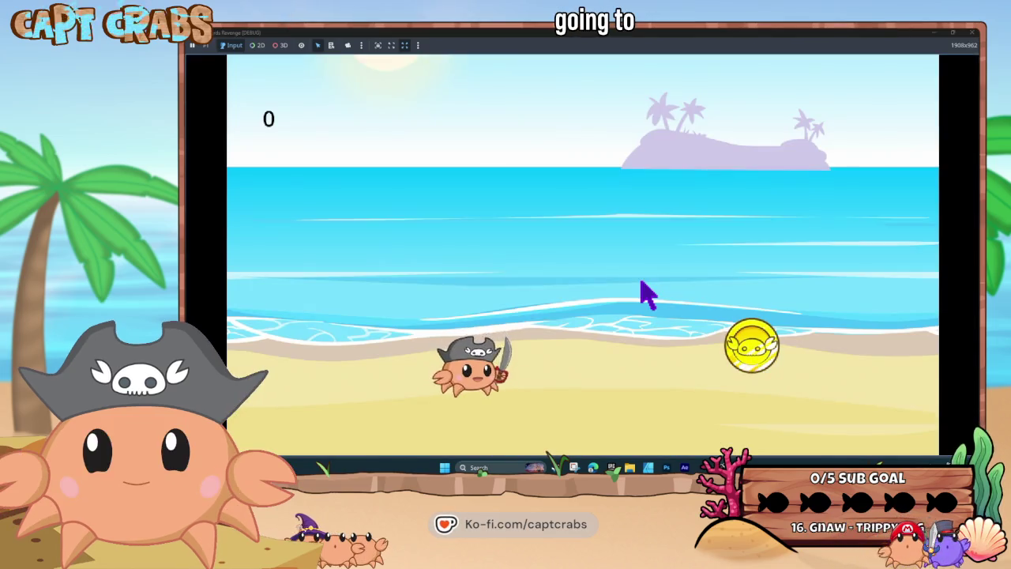
key("Escape")
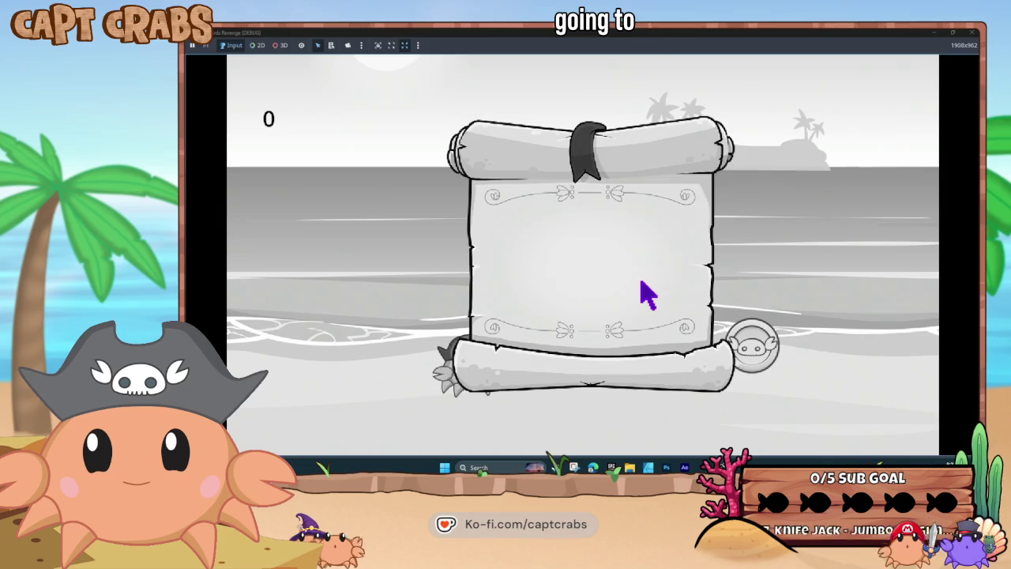
key("Left")
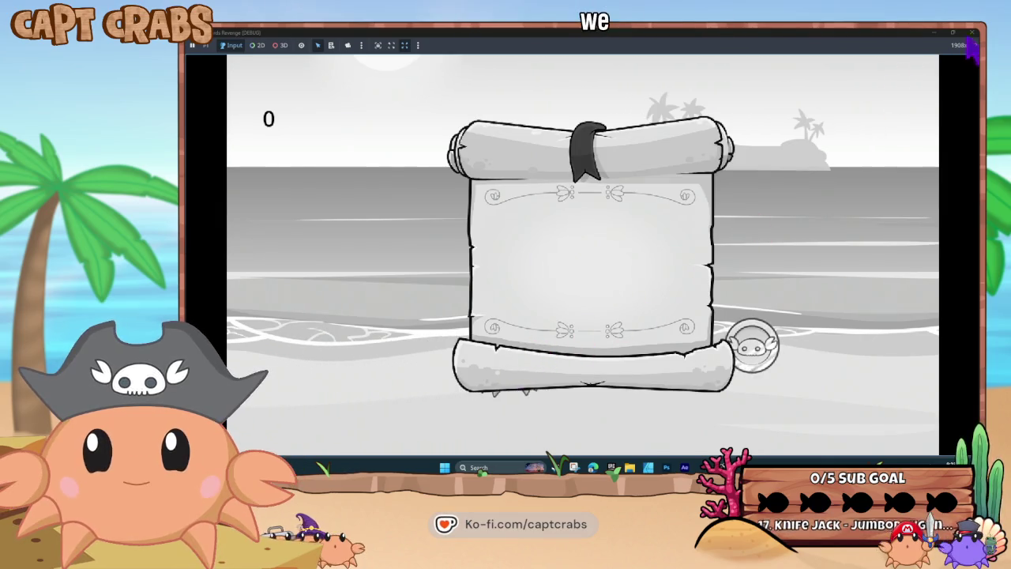
left_click(972, 35)
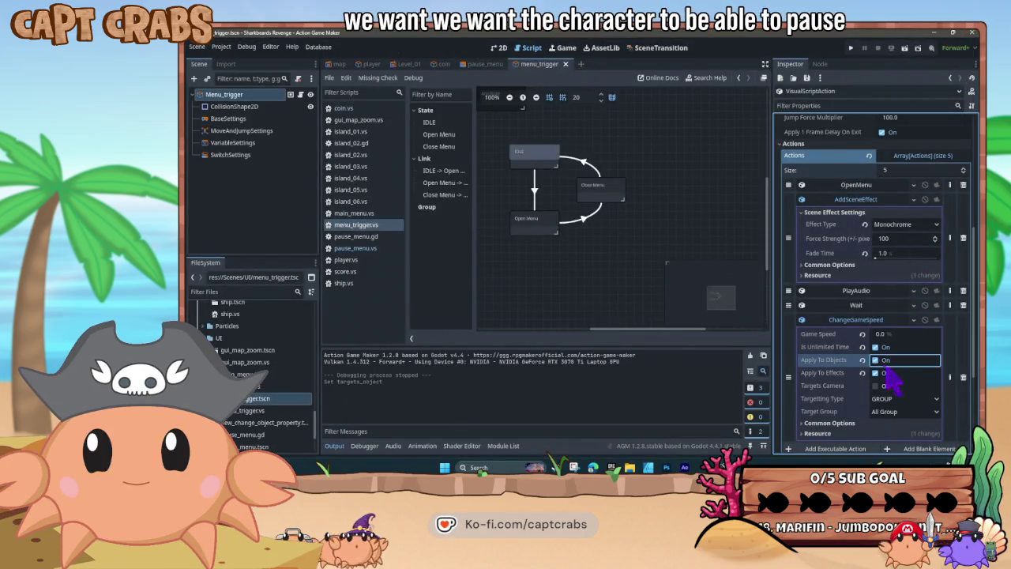
Collapse the other actions, tick Apply To Instances on OpenMenu, and run the game again
left_click(878, 321)
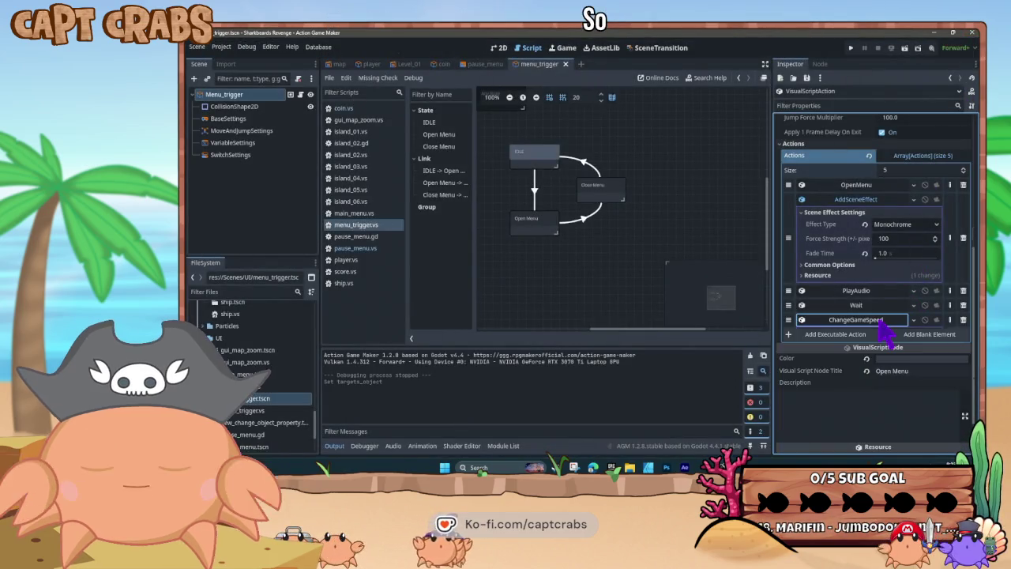
left_click(861, 200)
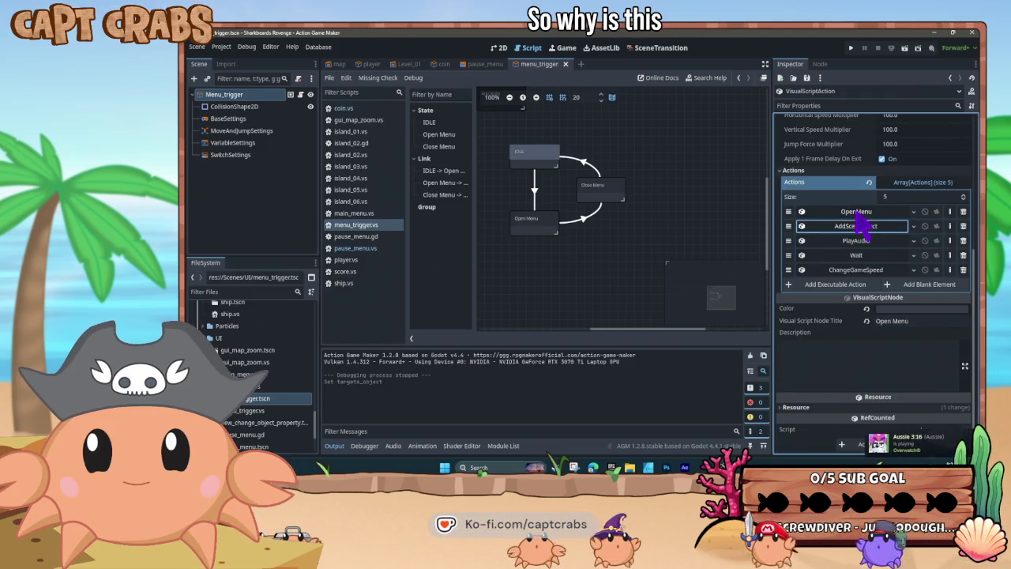
left_click(859, 211)
left_click(842, 213)
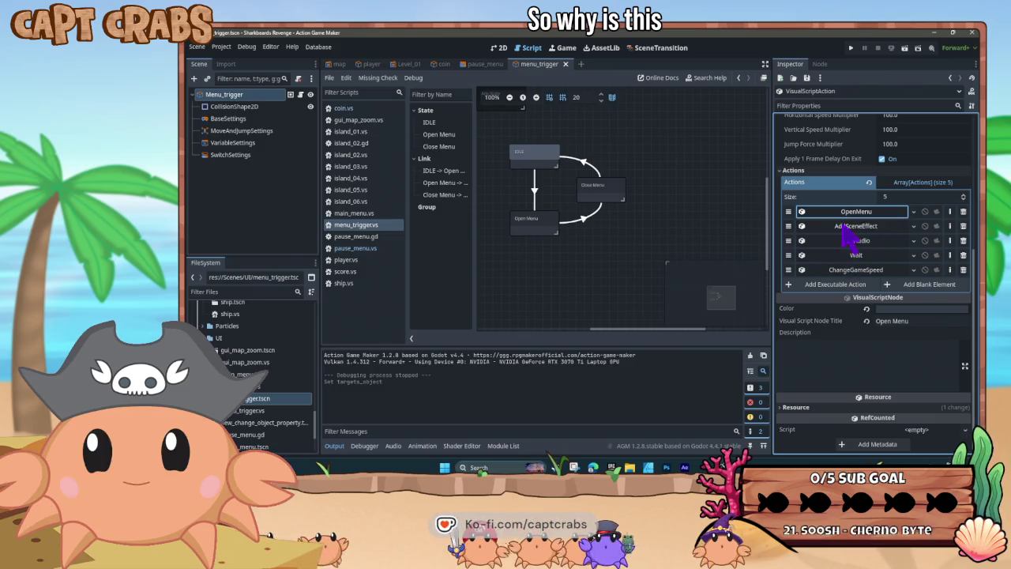
left_click(848, 229)
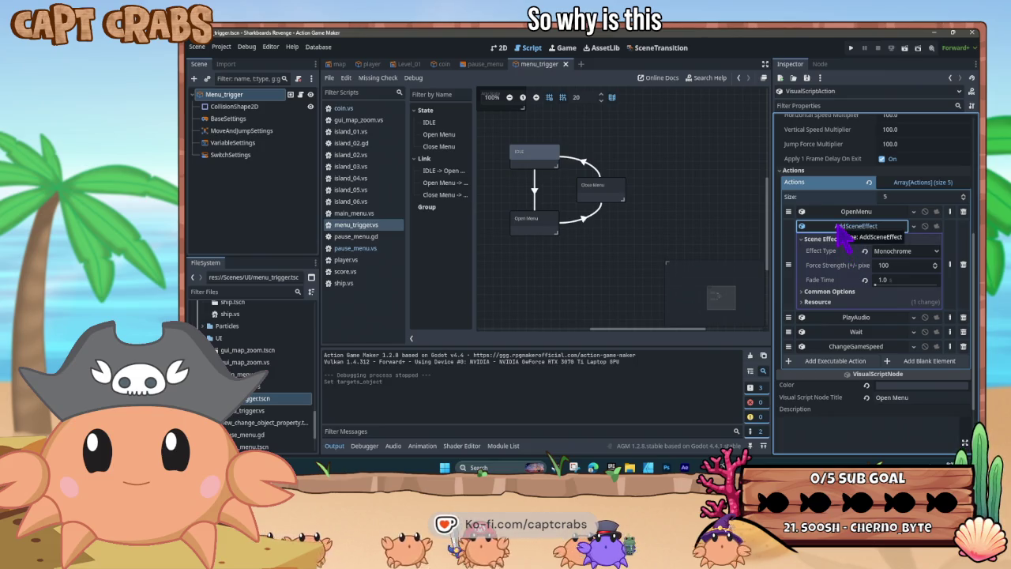
left_click(843, 227)
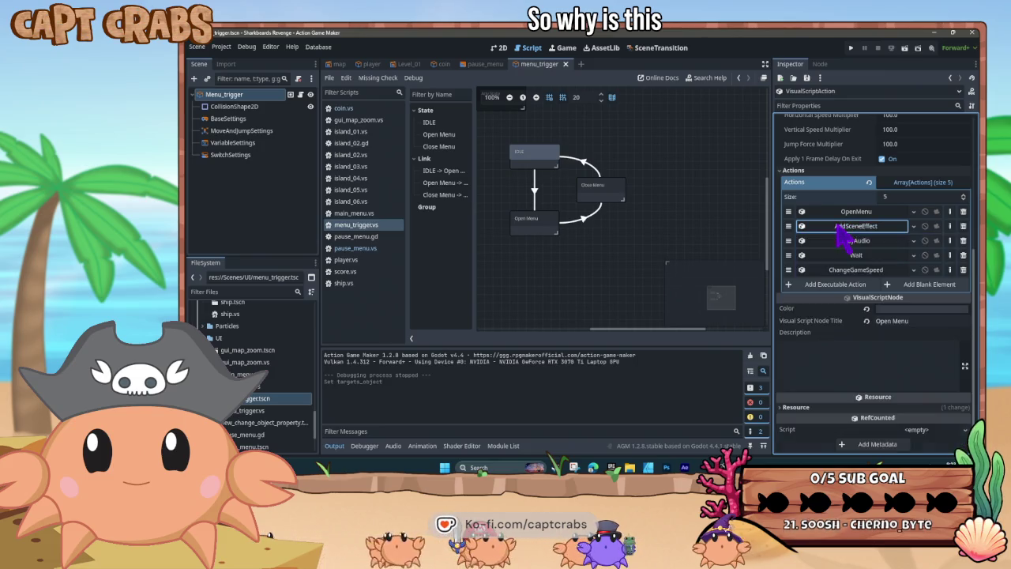
left_click(850, 212)
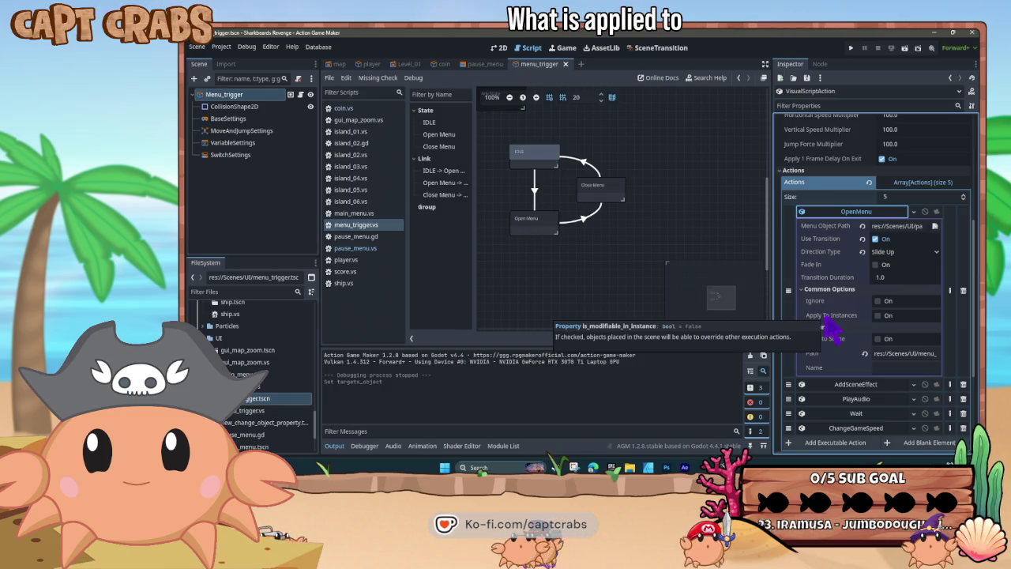
left_click(878, 315)
key("F5")
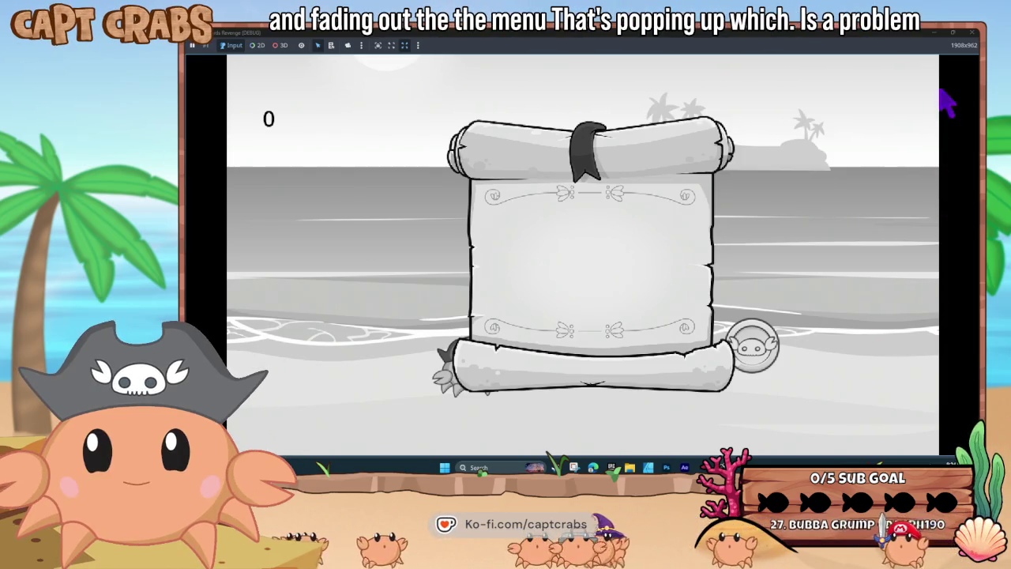
left_click(971, 33)
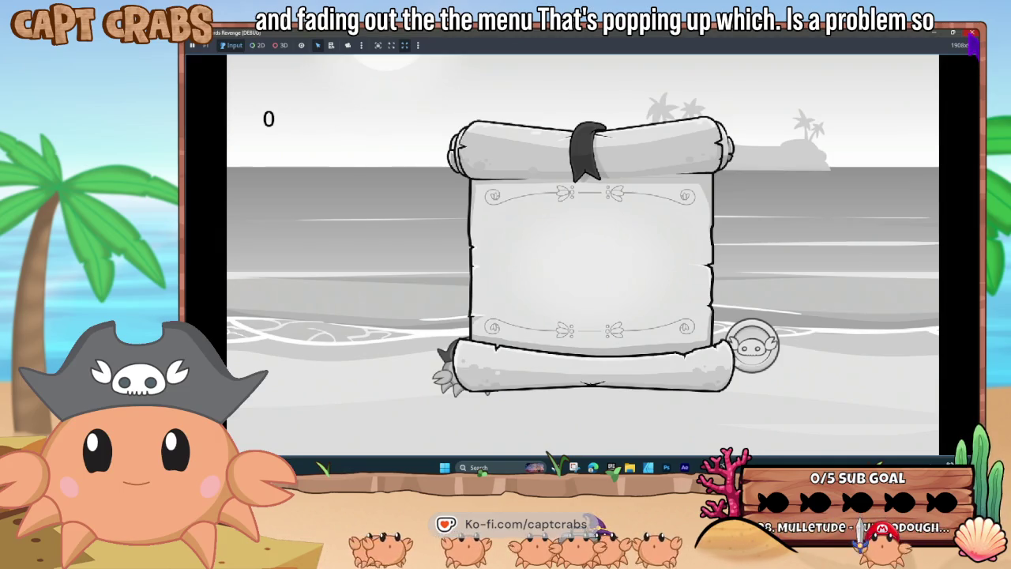
left_click(971, 36)
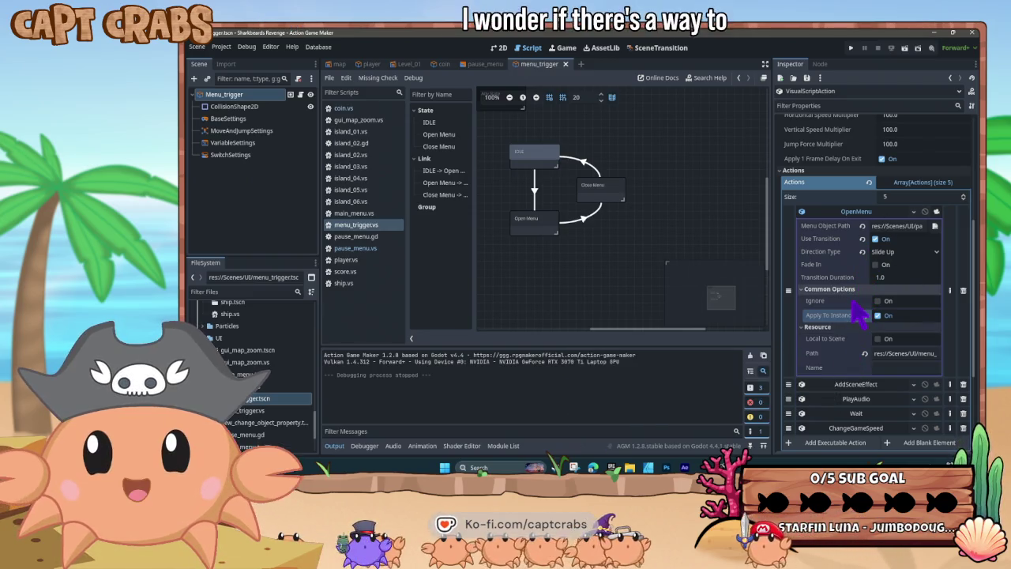
Drag OpenMenu lower in the Open Menu state's action list and test-run the game
scroll(844, 294, "up", 1)
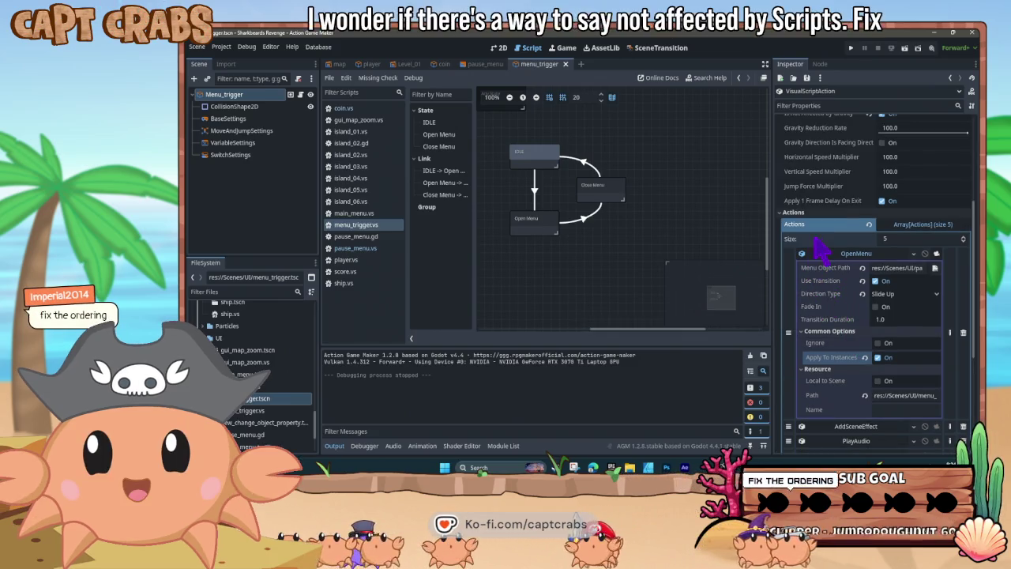
left_click(838, 253)
mouse_move(846, 266)
left_mouse_down()
mouse_move(853, 322)
mouse_move(832, 332)
left_mouse_up()
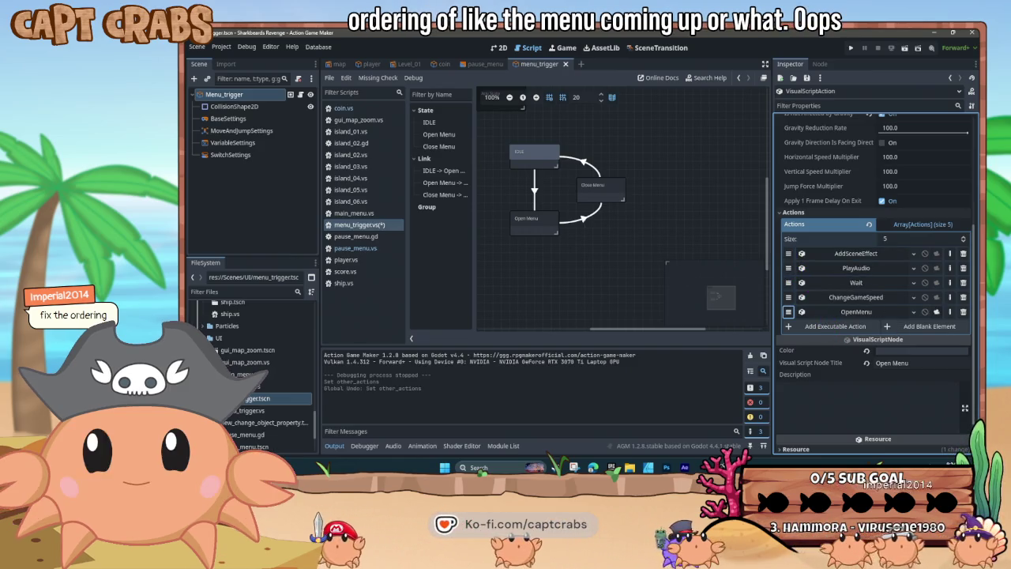
left_click_drag(787, 311, 788, 316)
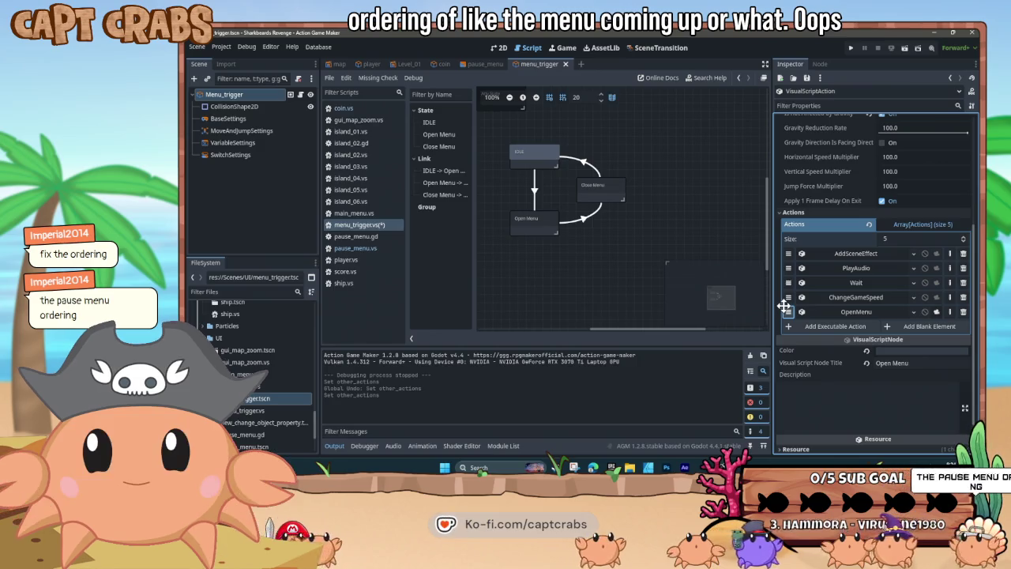
key("F5")
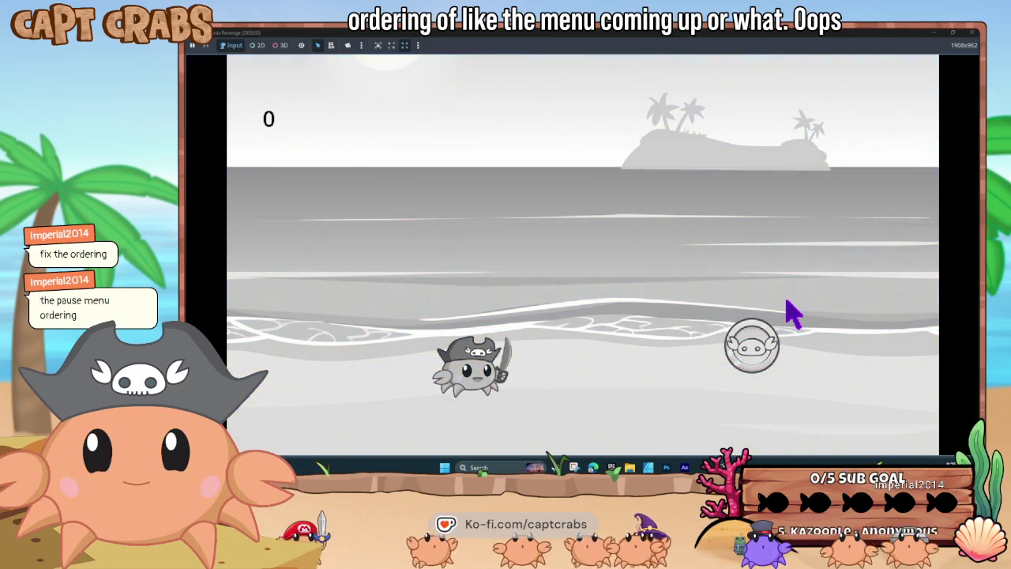
Stop the run, place OpenMenu third after PlayAudio, and launch another test
left_click(973, 33)
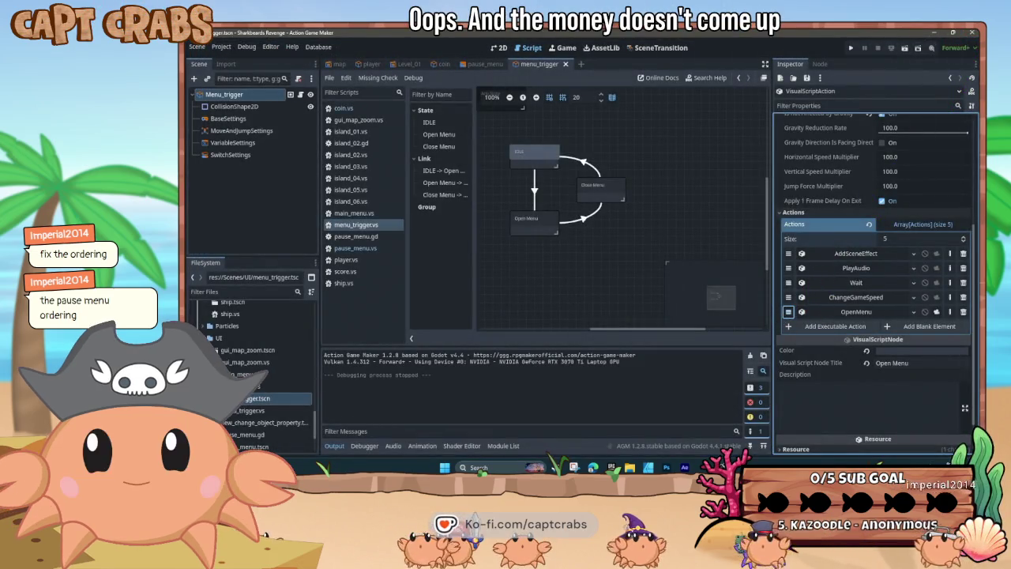
left_click_drag(787, 282, 792, 296)
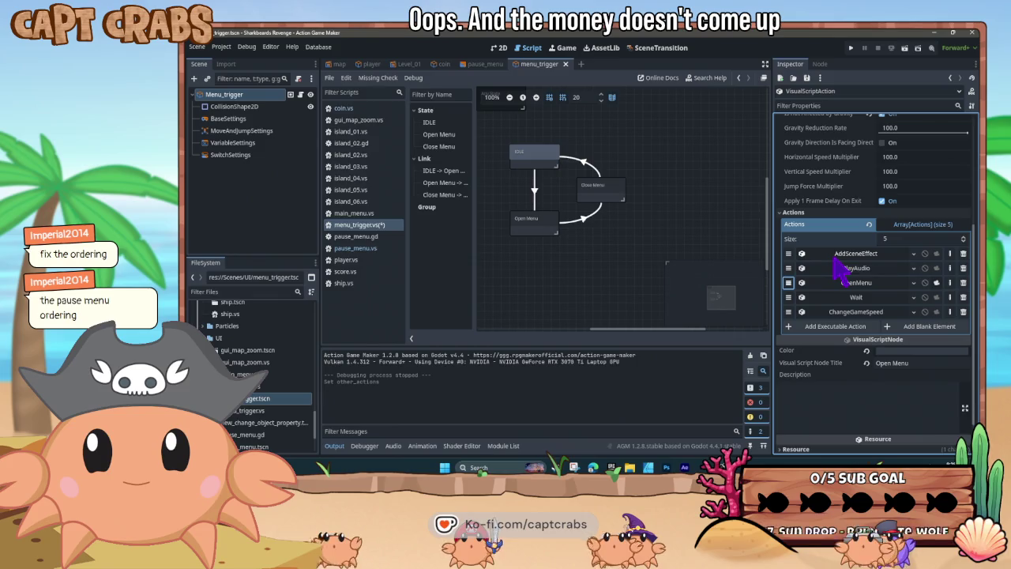
key("F5")
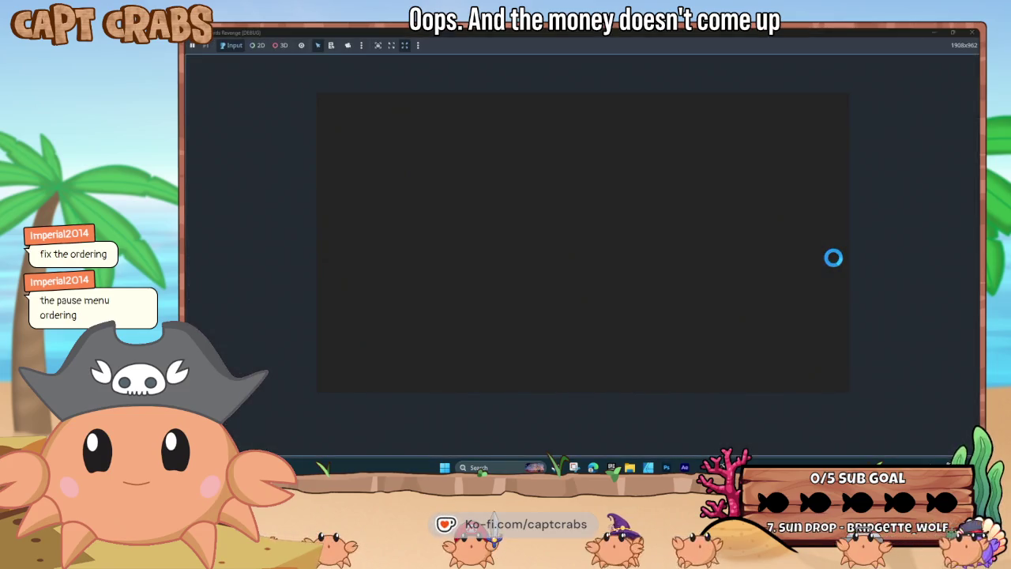
Pause the running game with Escape to show the scroll menu, then stop the test run
key("Escape")
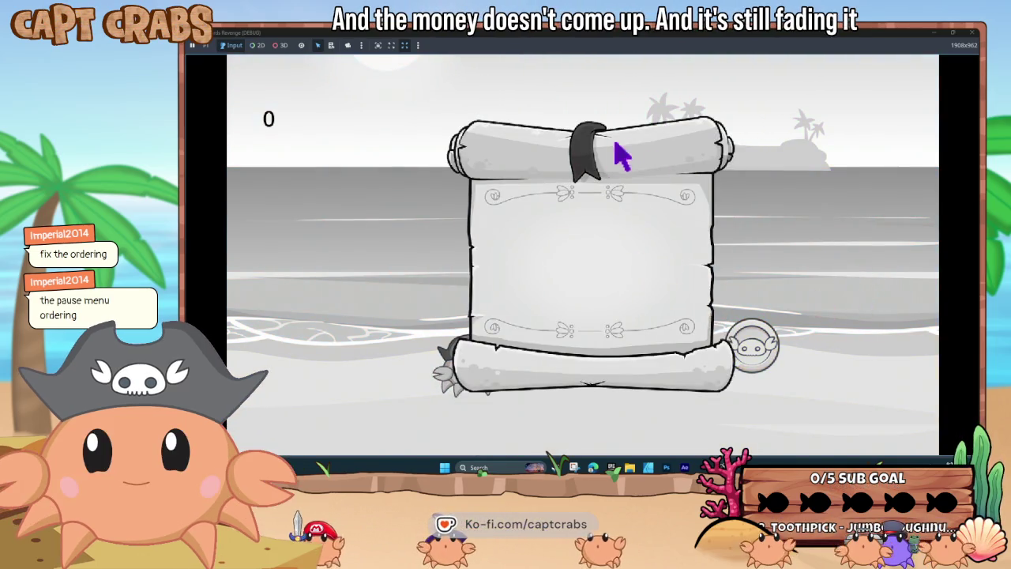
left_click(970, 35)
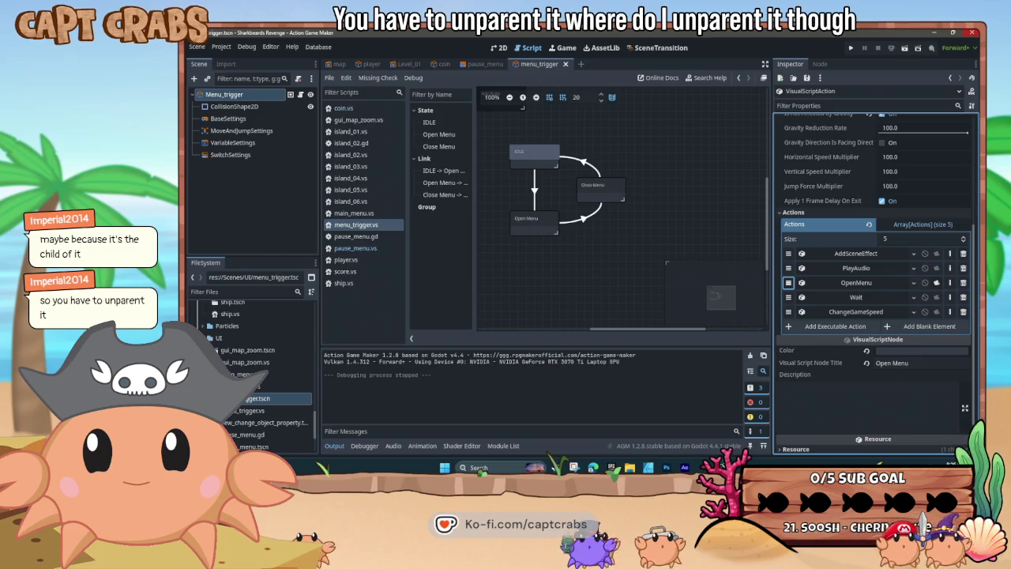
Select the Open Menu state in the menu_trigger graph and expand its OpenMenu action
left_click(553, 225)
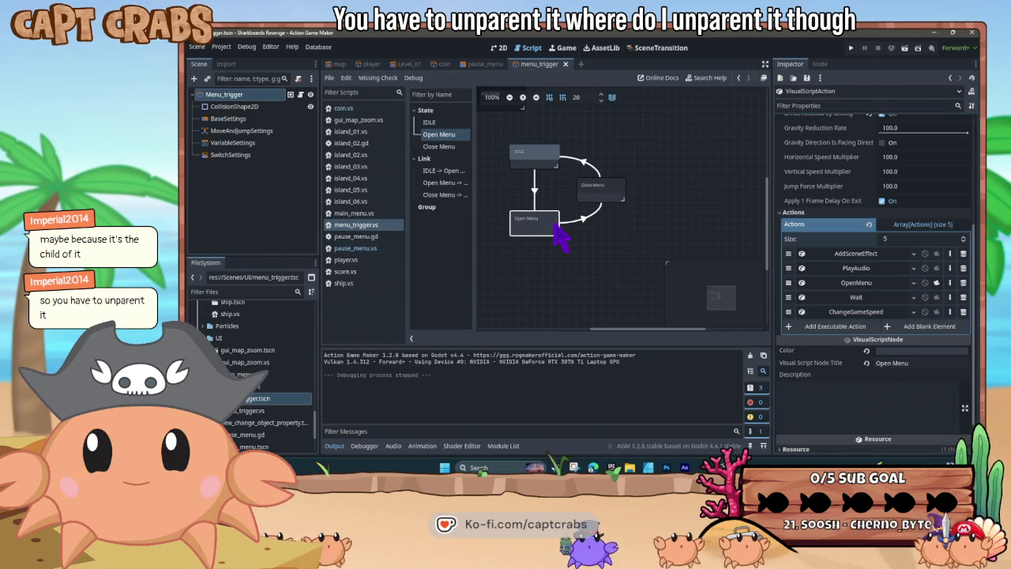
left_click(486, 64)
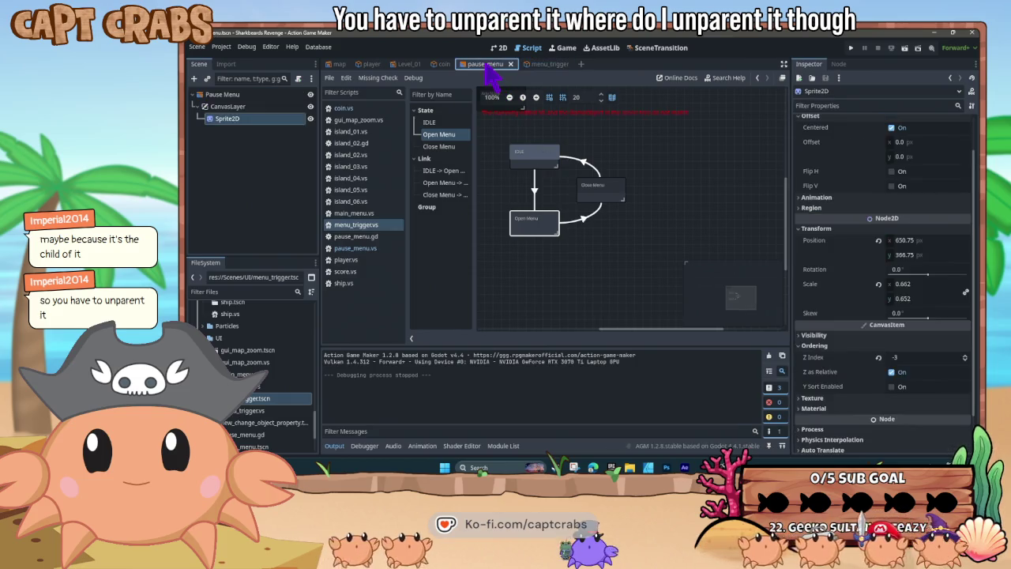
left_click(541, 65)
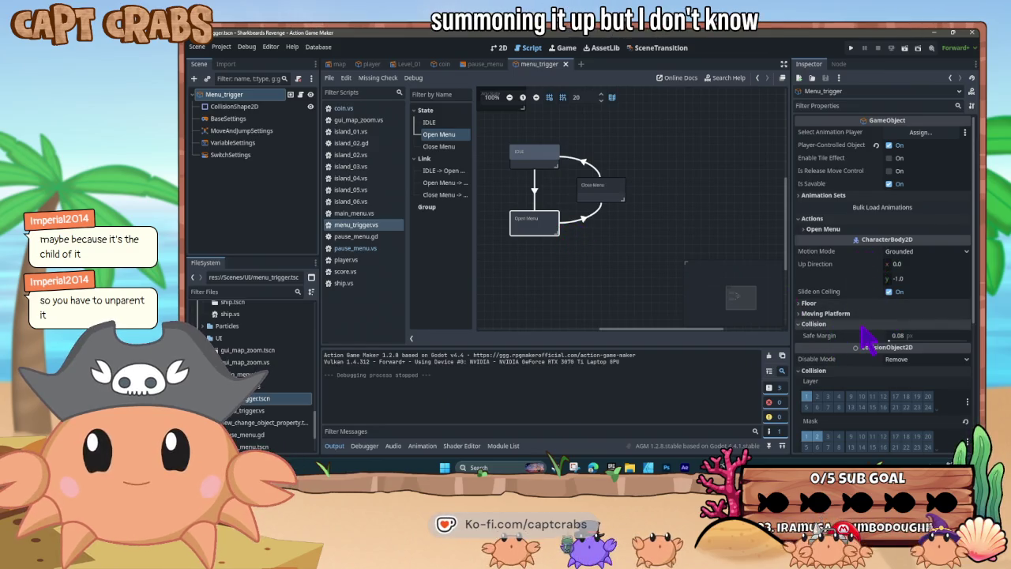
left_click(545, 231)
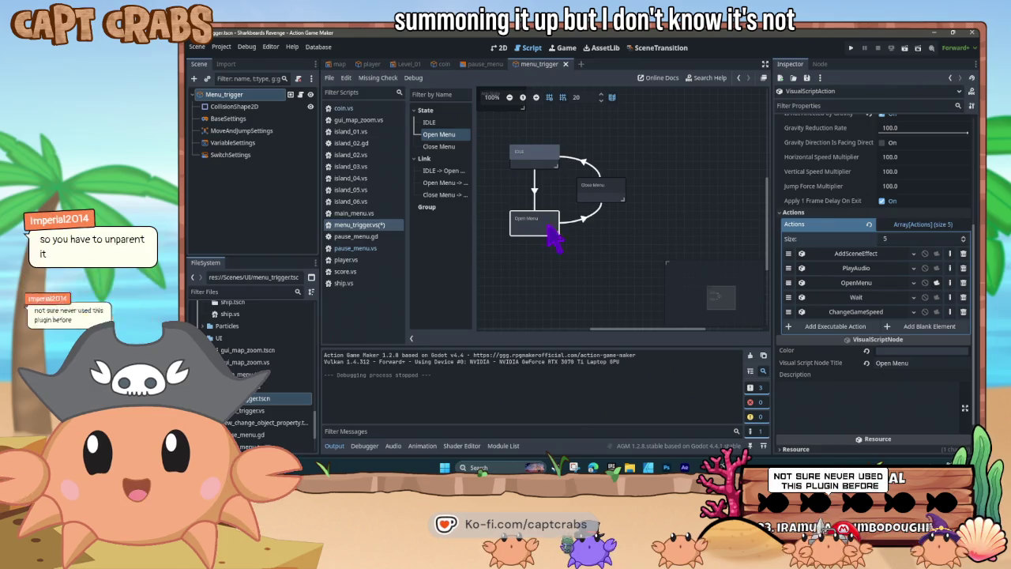
left_click(842, 282)
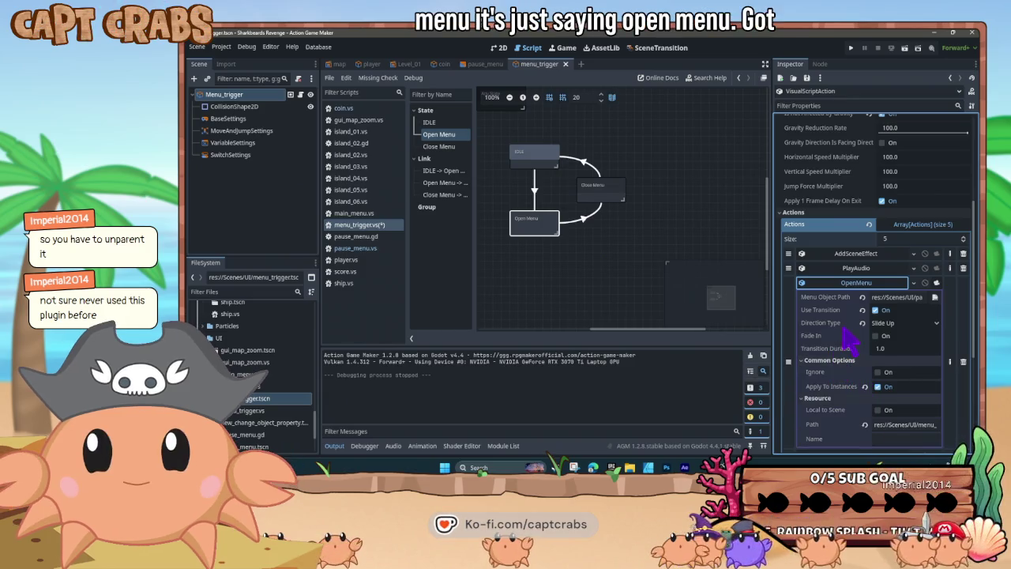
Untick Apply To Instances for OpenMenu, then save, run and stop the game with F8
scroll(853, 347, "down", 1)
left_click(878, 344)
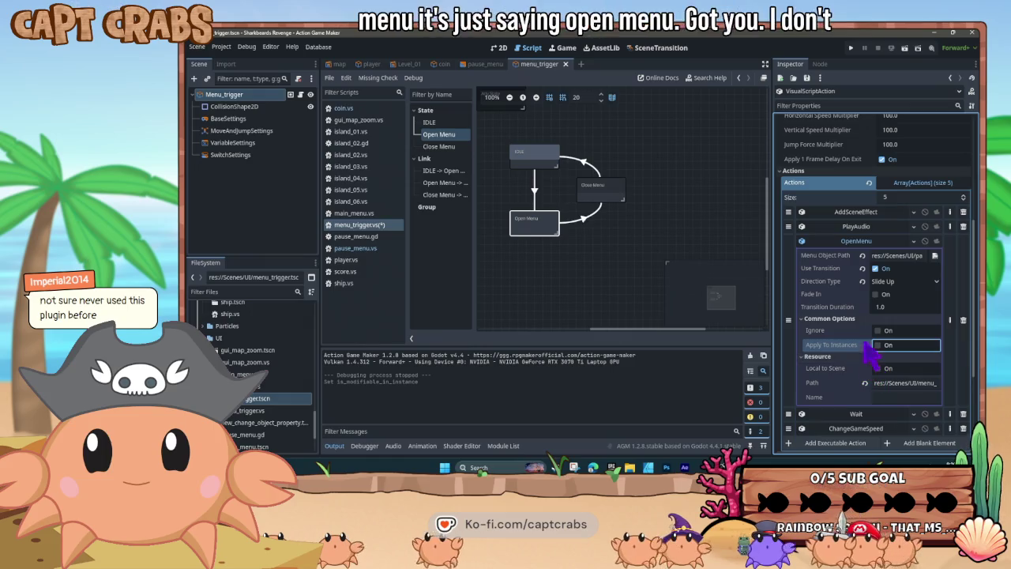
left_click(877, 330)
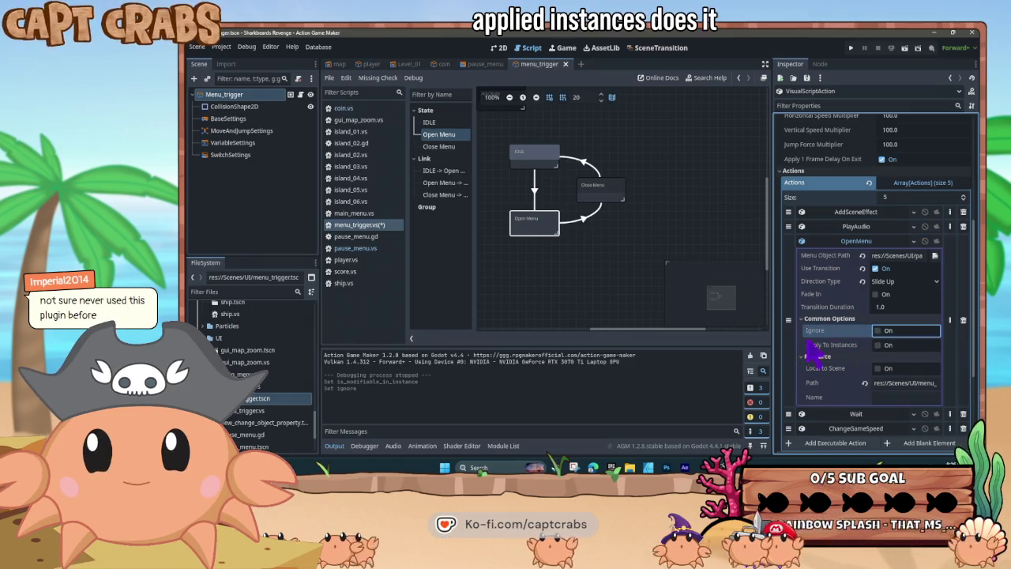
scroll(877, 371, "down", 2)
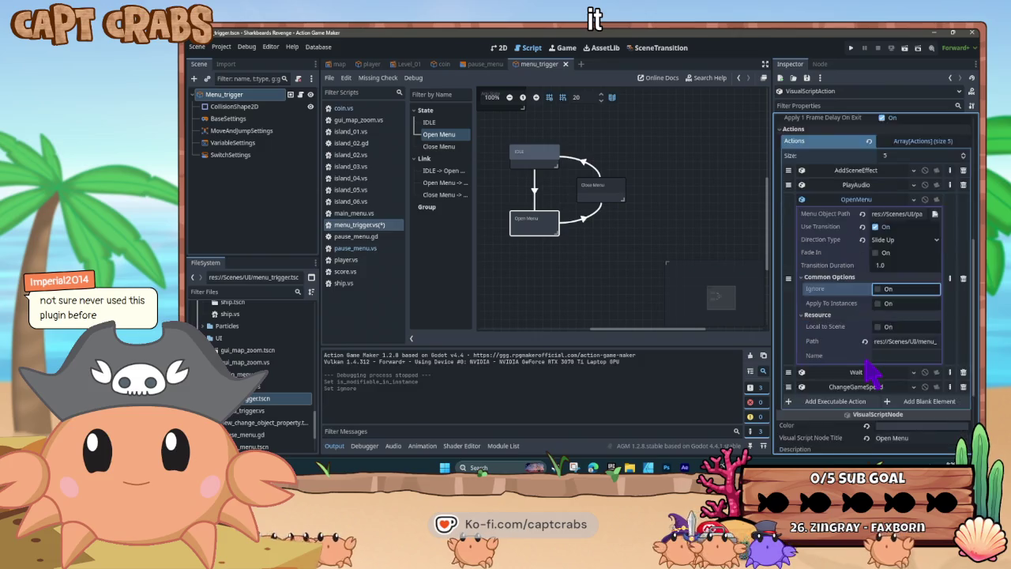
scroll(849, 356, "up", 3)
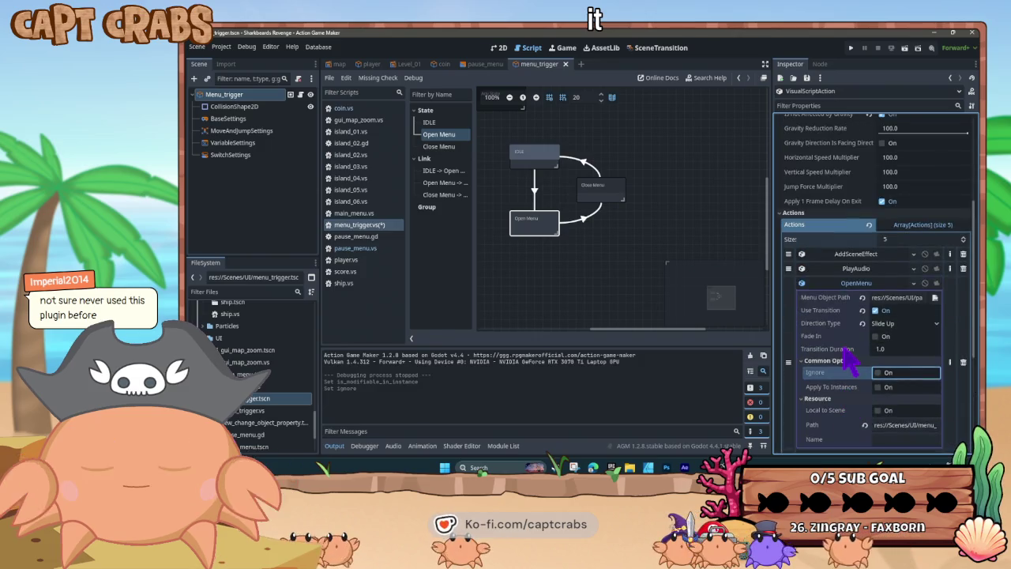
left_click(852, 284)
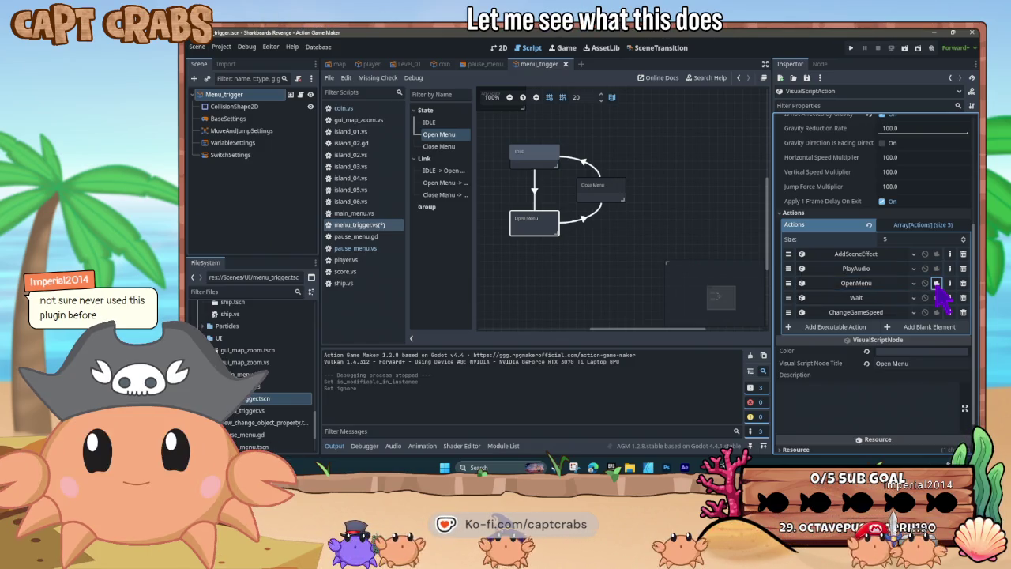
key("F5")
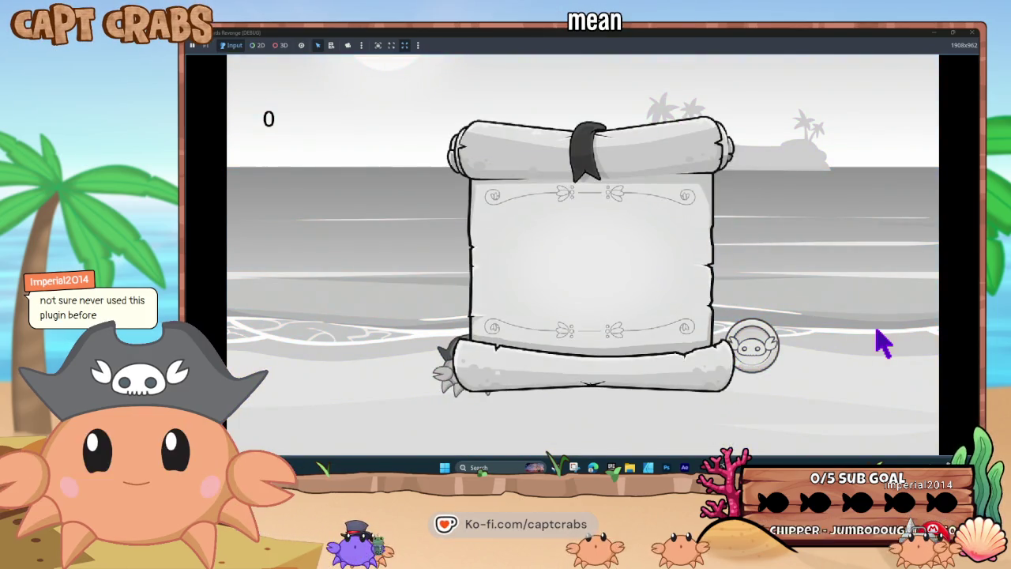
key("F8")
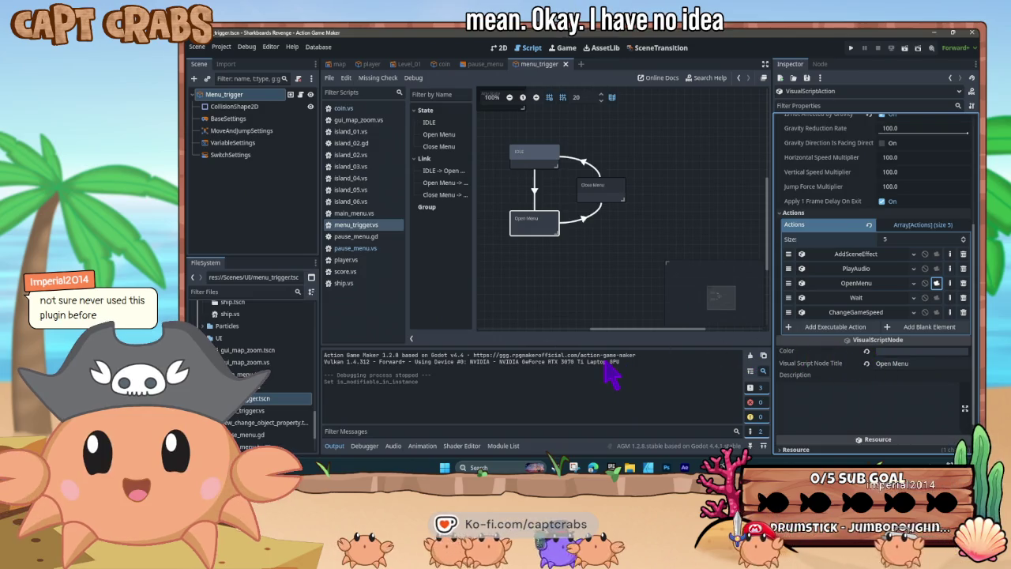
Drag OpenMenu above AddSceneEffect to the top of the Open Menu state's actions
left_click(579, 289)
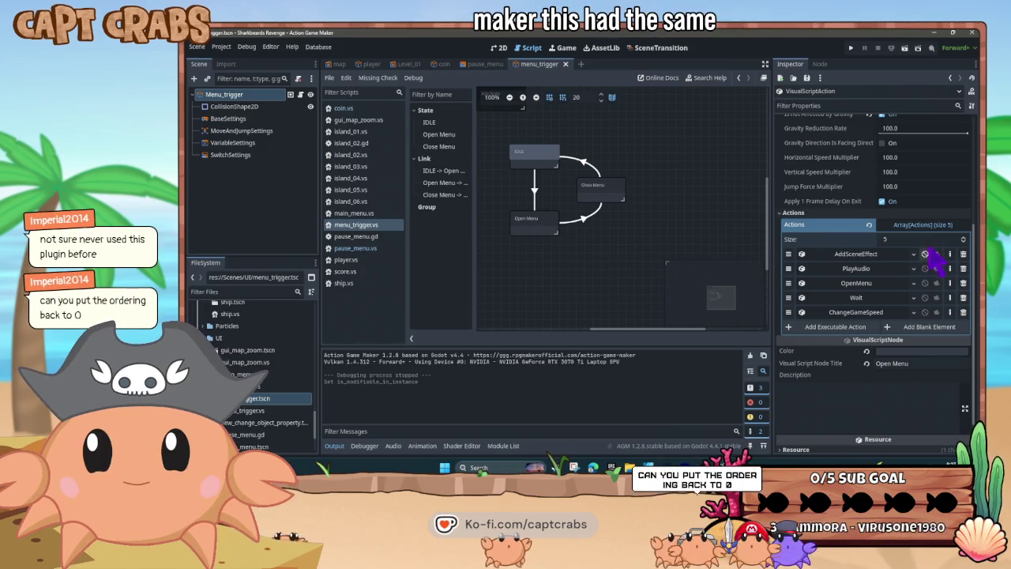
left_click_drag(790, 283, 788, 253)
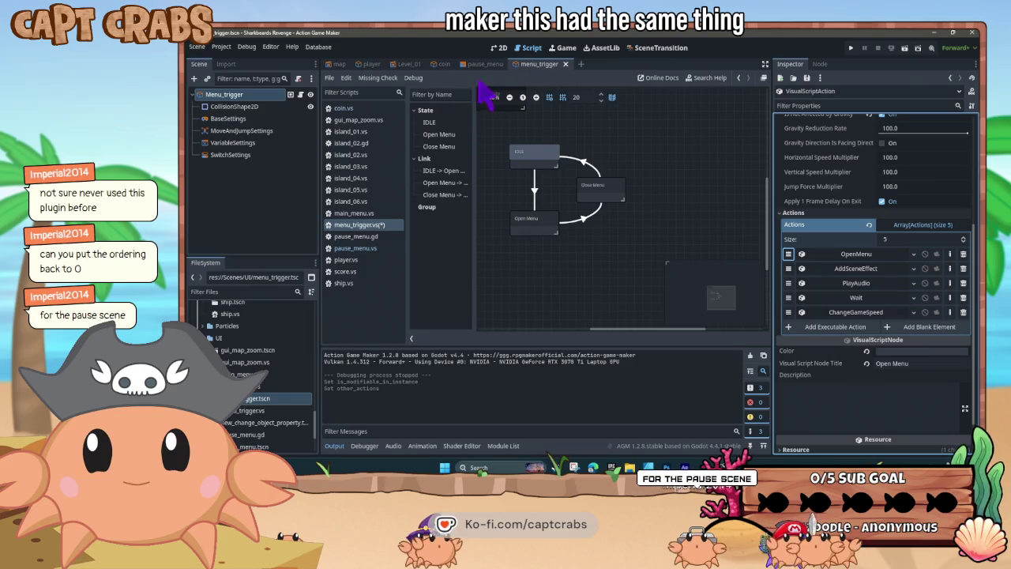
left_click_drag(485, 69, 487, 69)
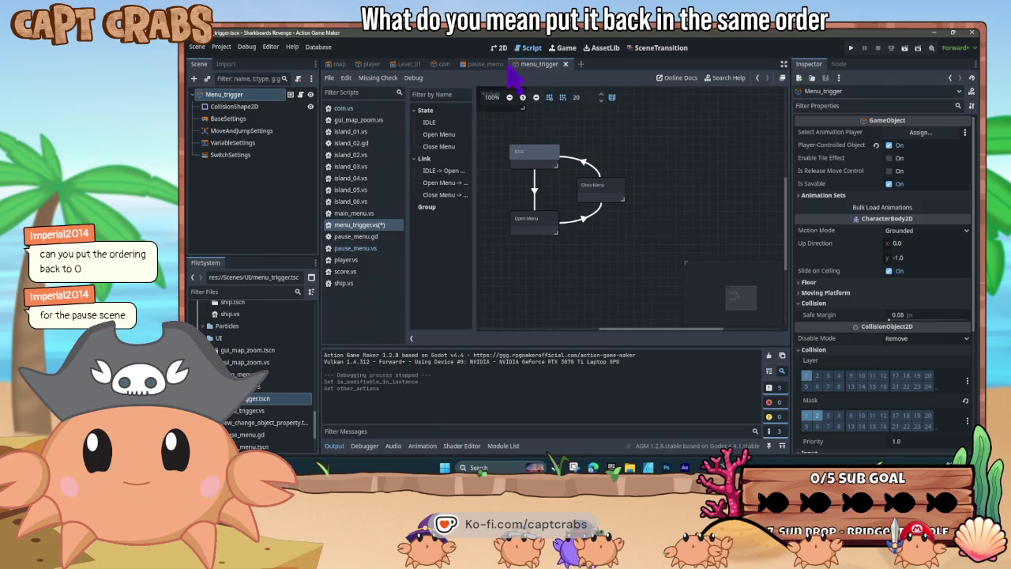
Show the pause_menu scene in the 2D view and start editing the Sprite2D's Z Index
left_click_drag(508, 68, 480, 69)
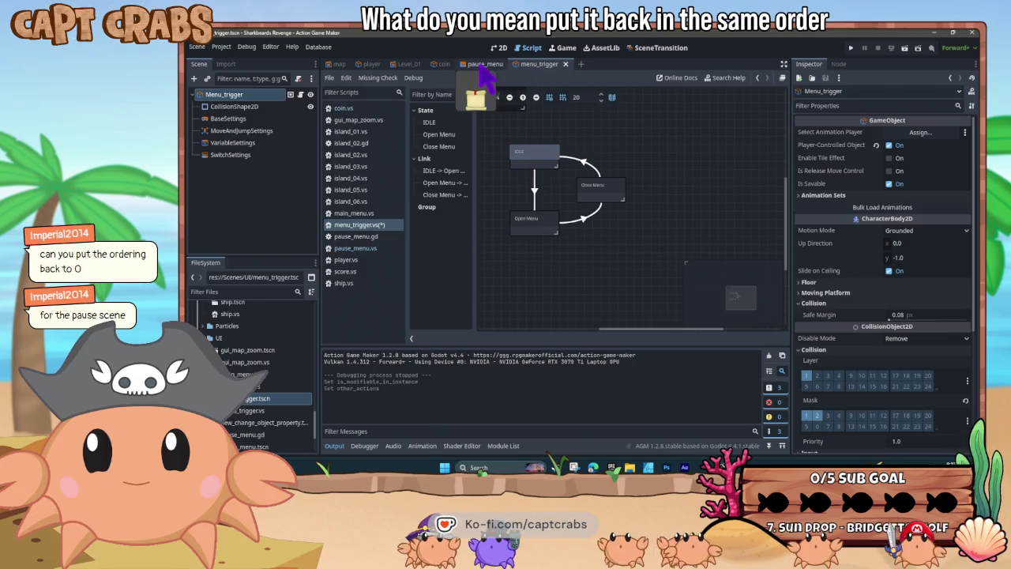
left_click_drag(480, 68, 410, 72)
left_click(497, 49)
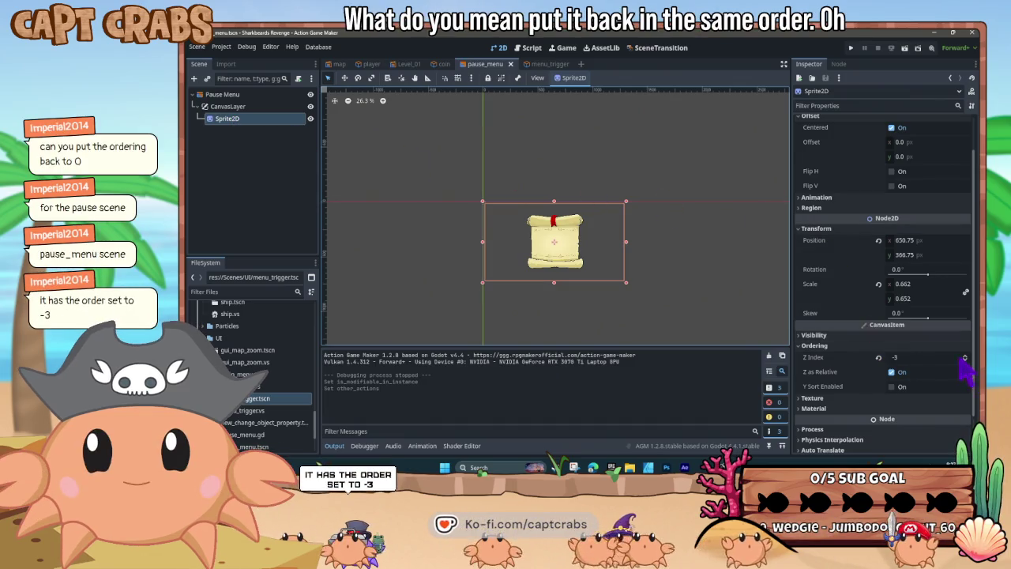
left_click(929, 358)
type("0")
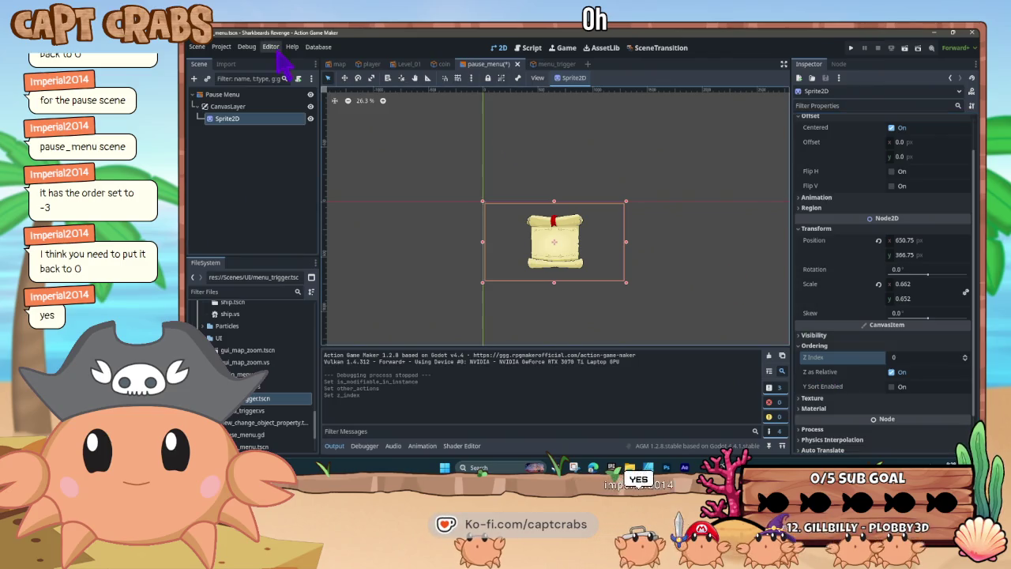
Turn on Top Level under Visibility for the Pause Menu root node
left_click(249, 95)
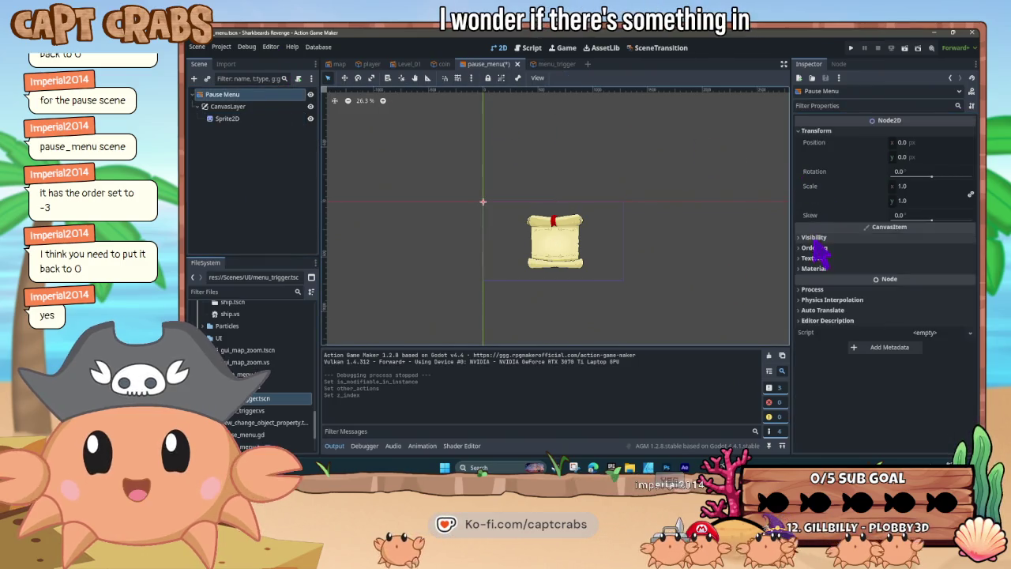
left_click(810, 237)
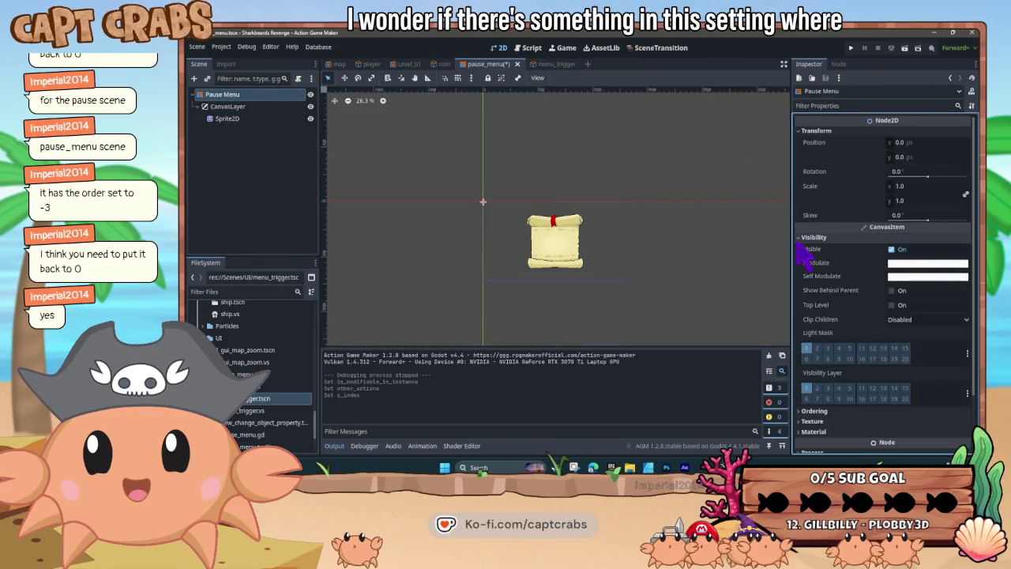
left_click(891, 305)
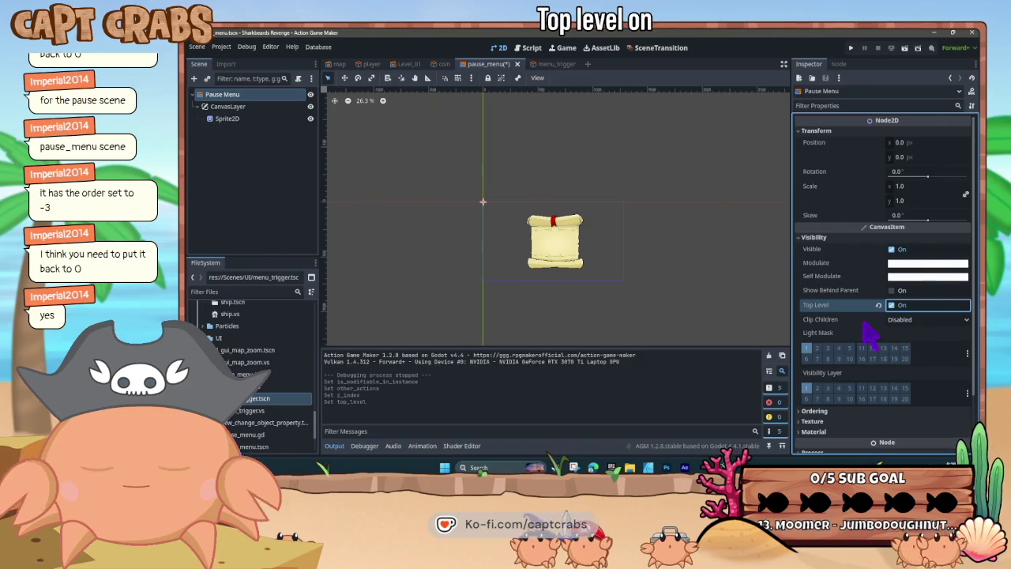
Save and run the game, pause it with Escape, then close the game window
key("F5")
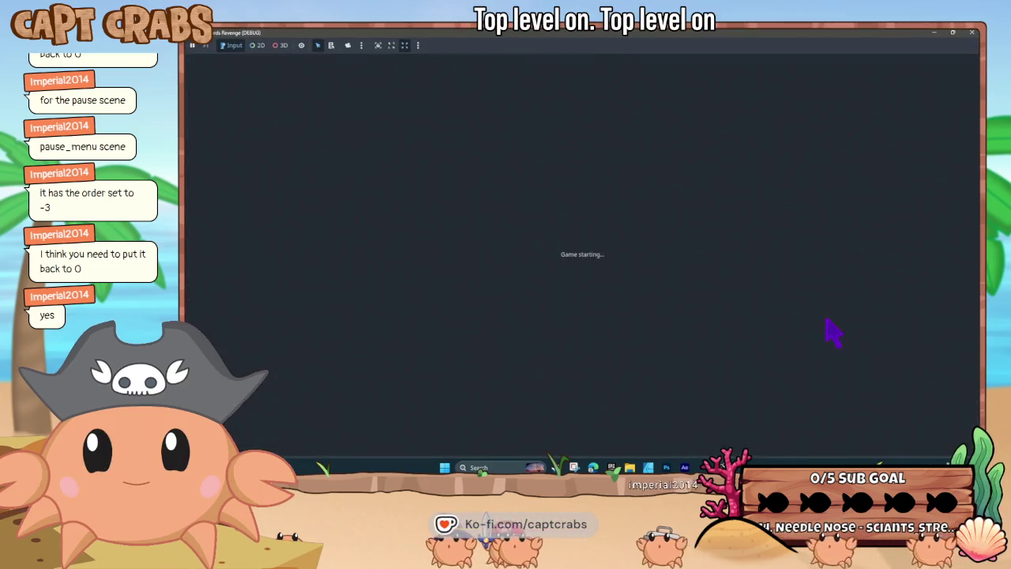
key("Escape")
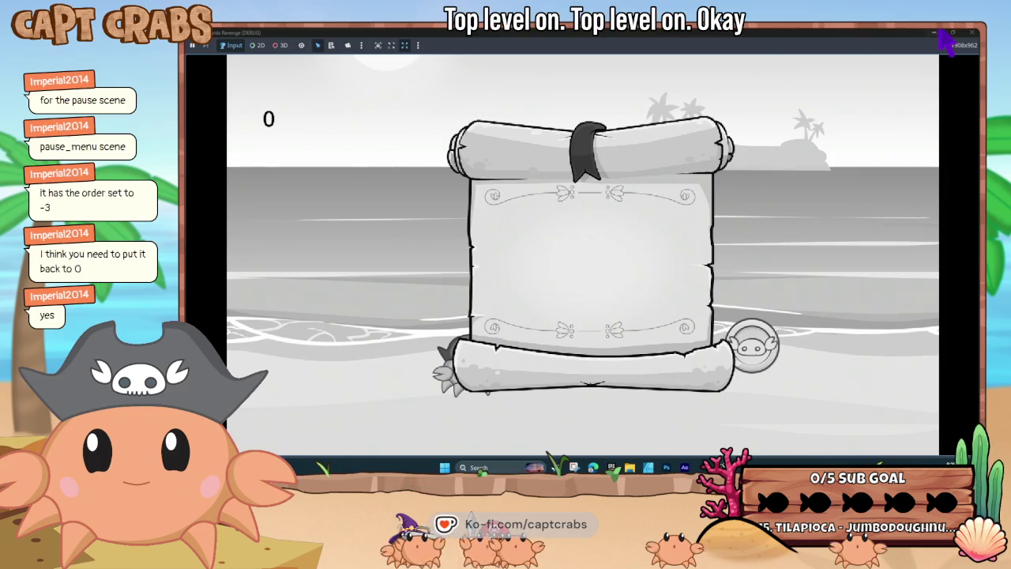
left_click(971, 33)
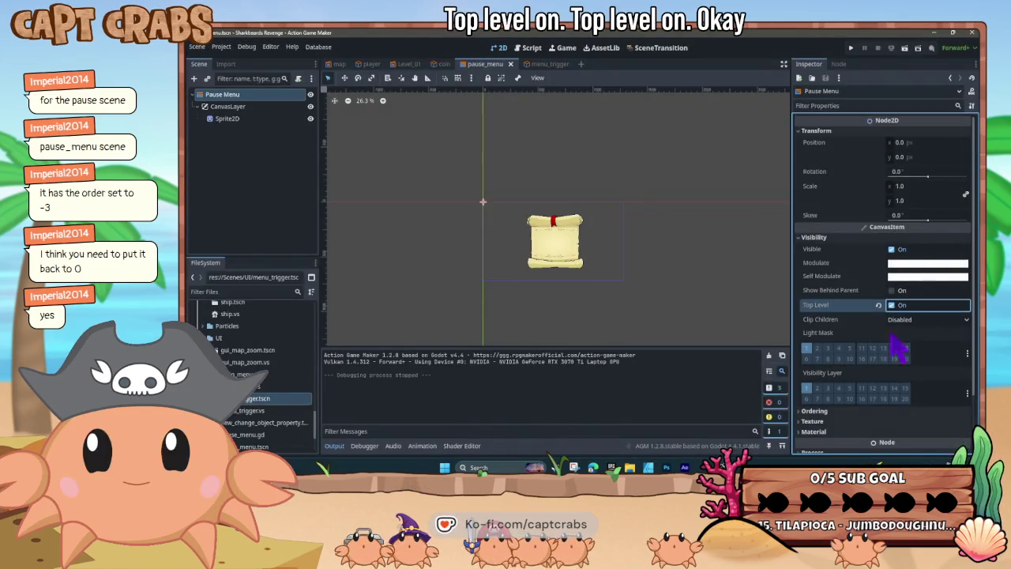
Set the Pause Menu root's Process Mode to Inherit, leaving Clip Children Disabled
scroll(857, 290, "down", 2)
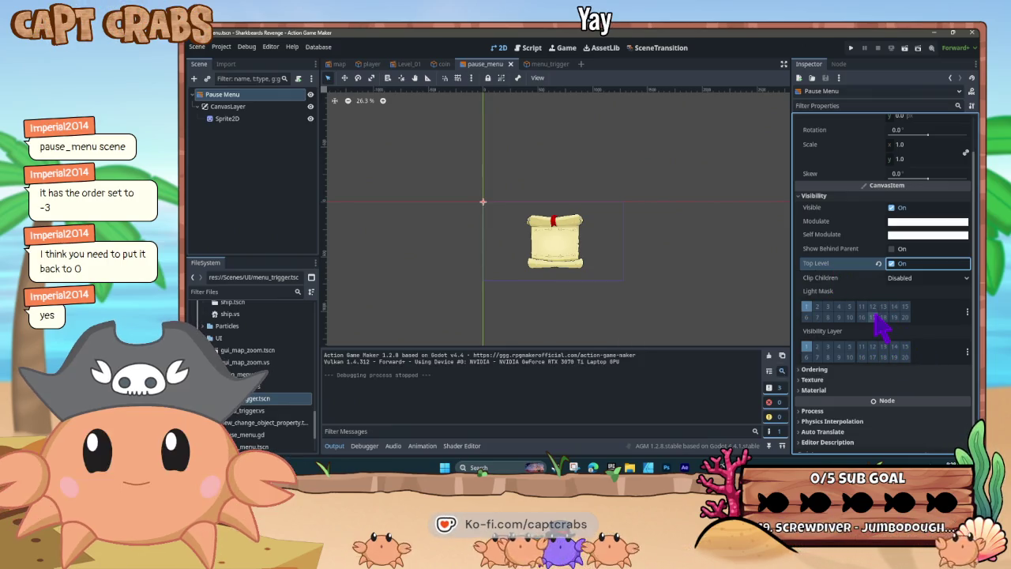
left_click(909, 276)
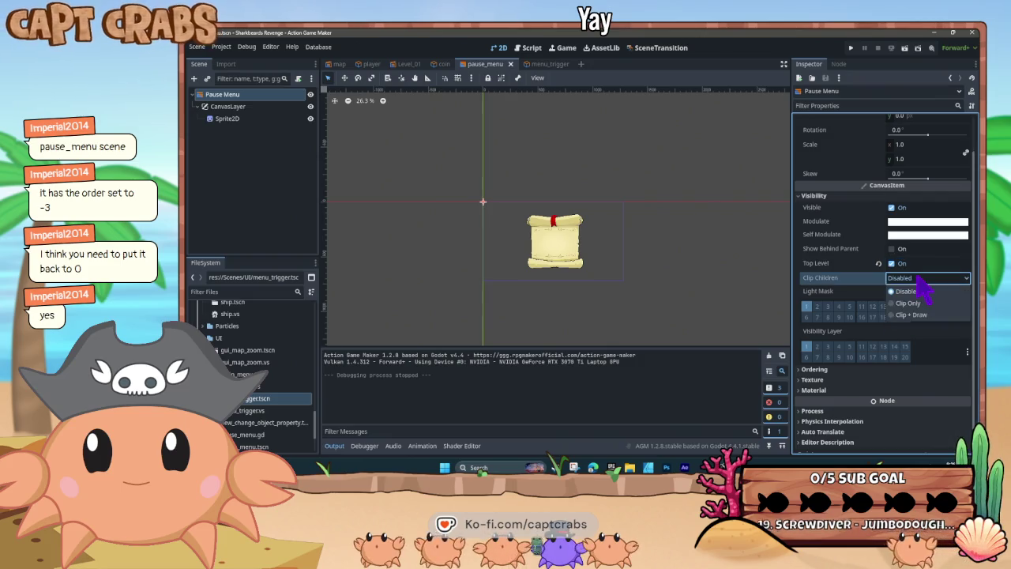
left_click(916, 276)
left_click(898, 266)
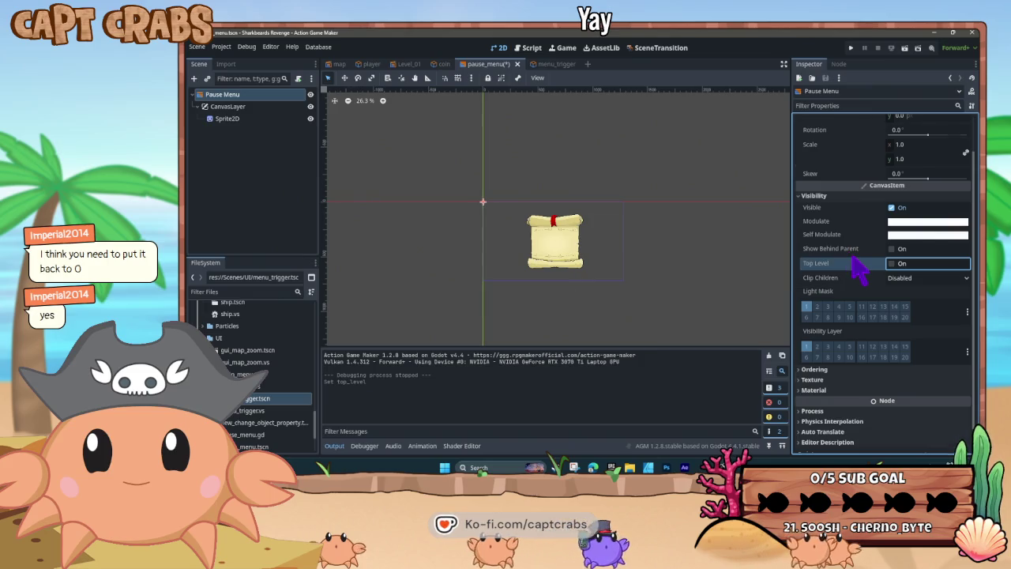
scroll(854, 262, "down", 1)
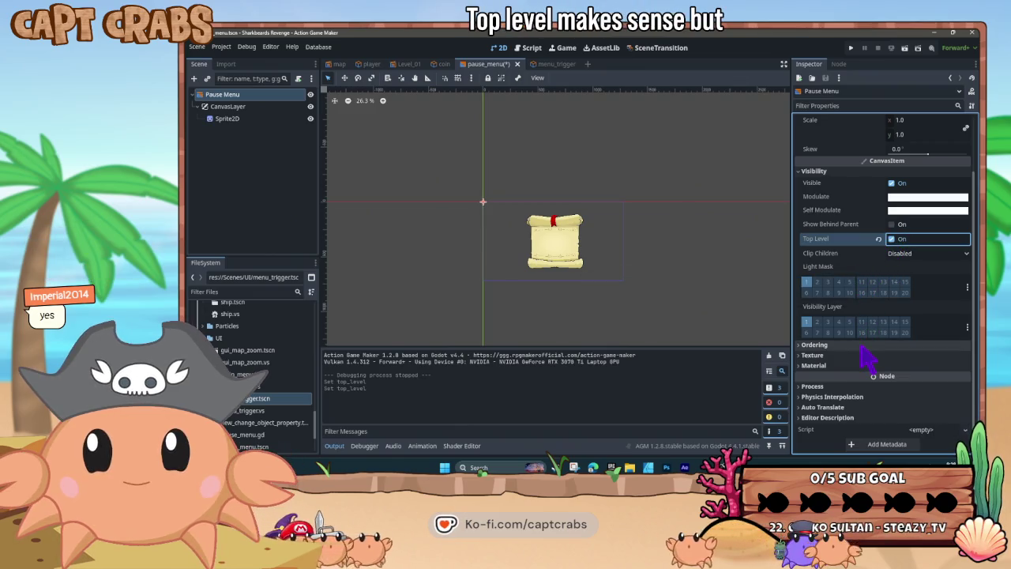
left_click(799, 385)
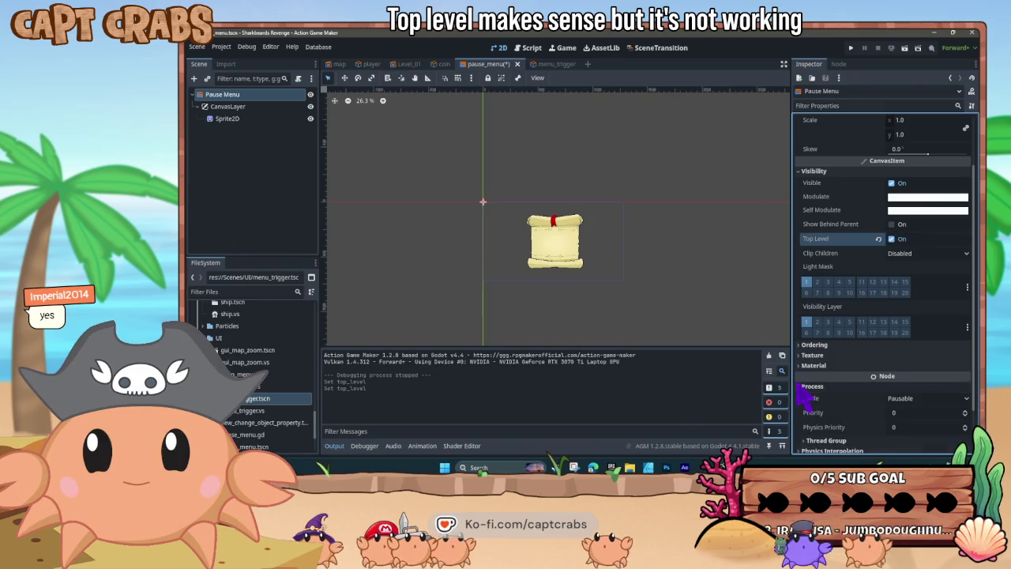
left_click(929, 399)
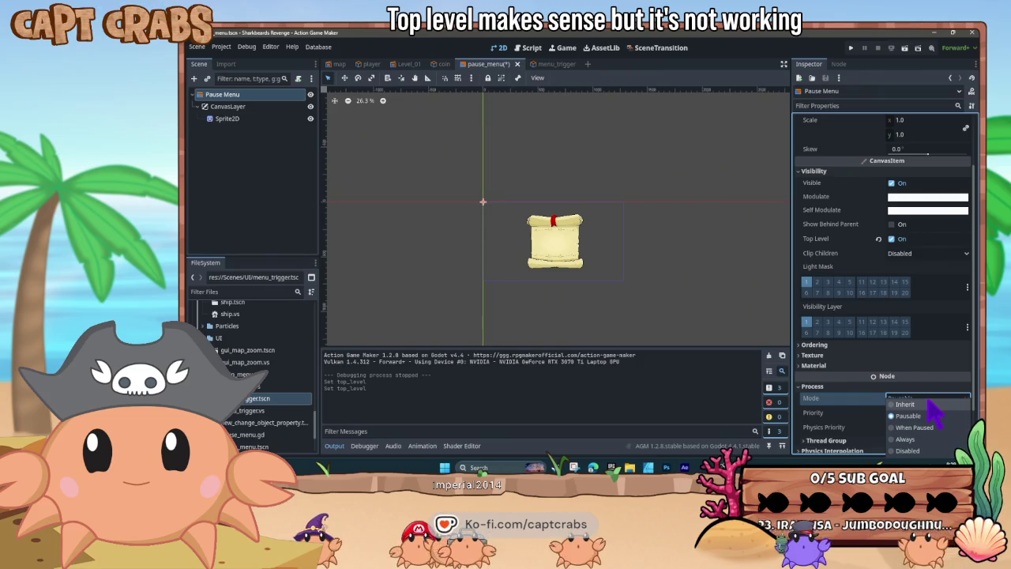
left_click(928, 402)
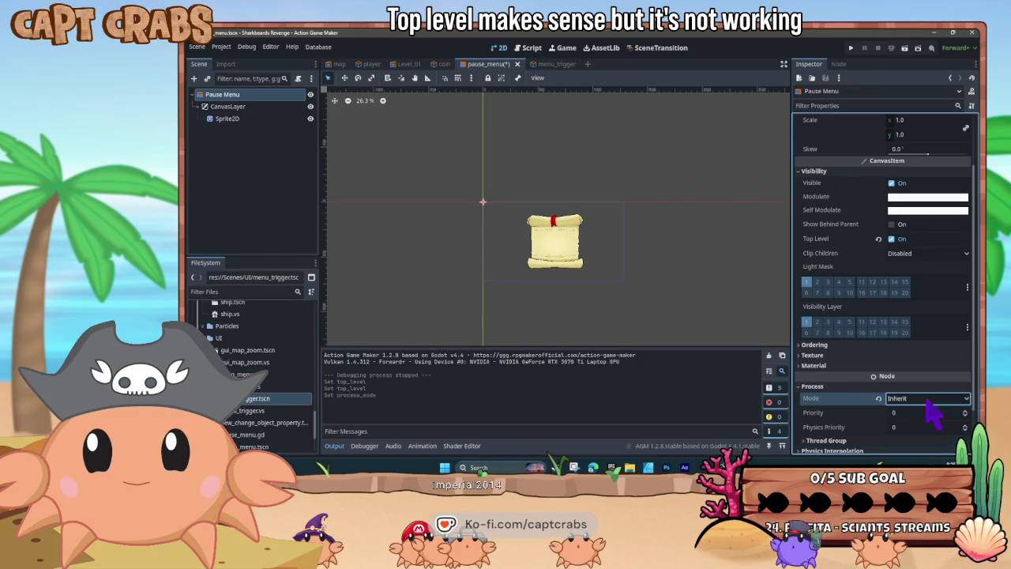
Save and test-run the game, then close the debug window
key("F5")
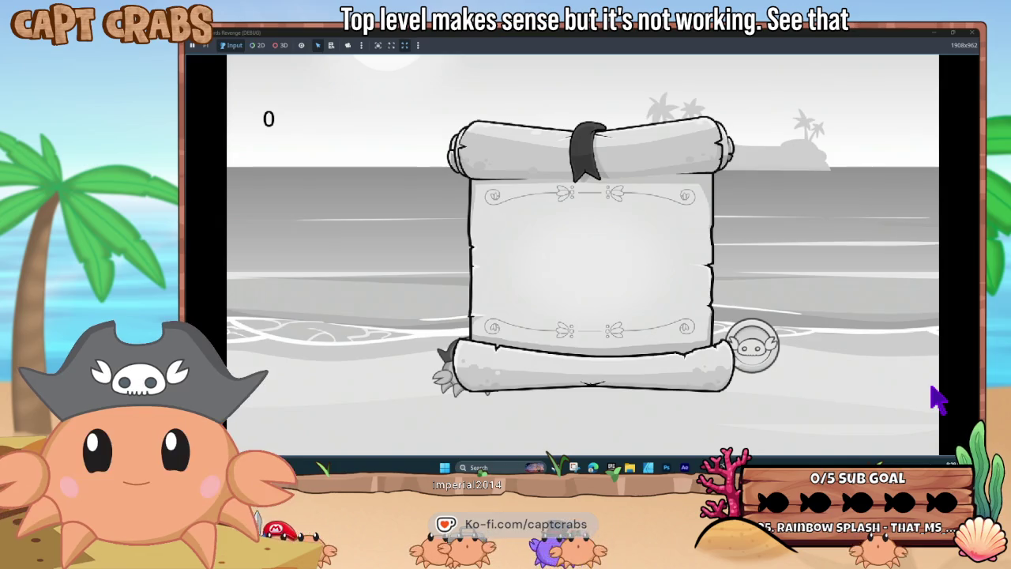
left_click(953, 36)
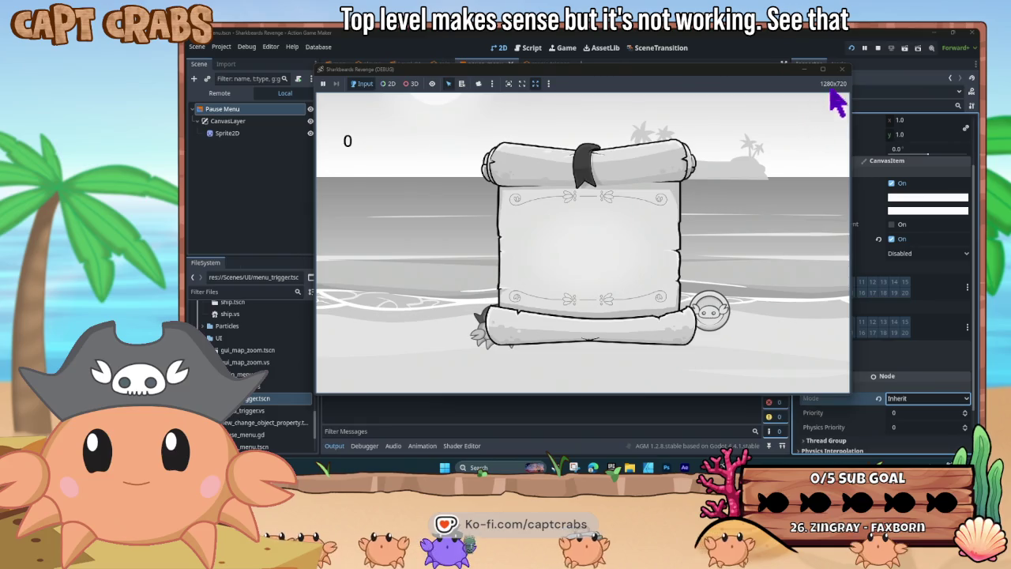
left_click(841, 69)
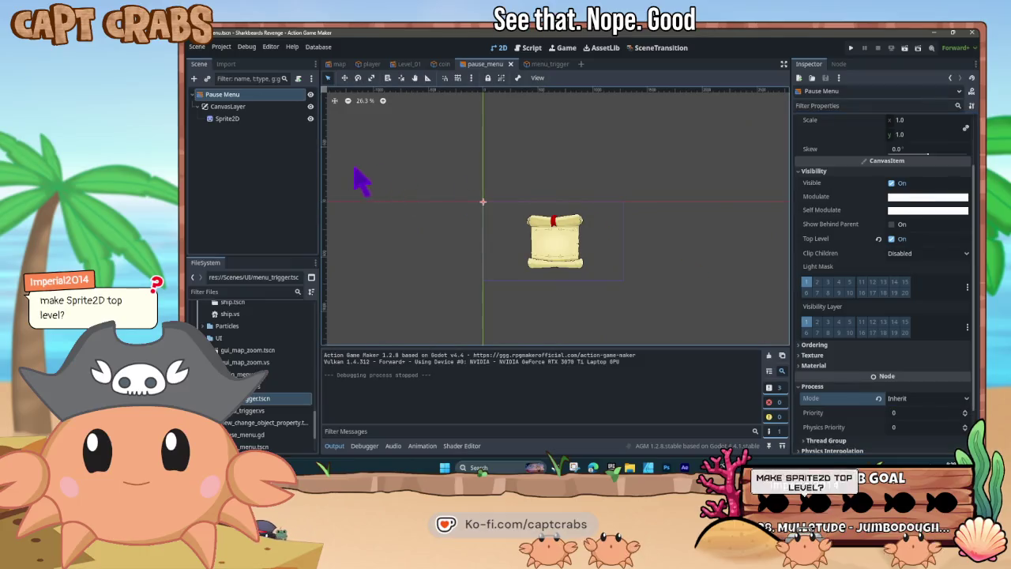
left_click(228, 118)
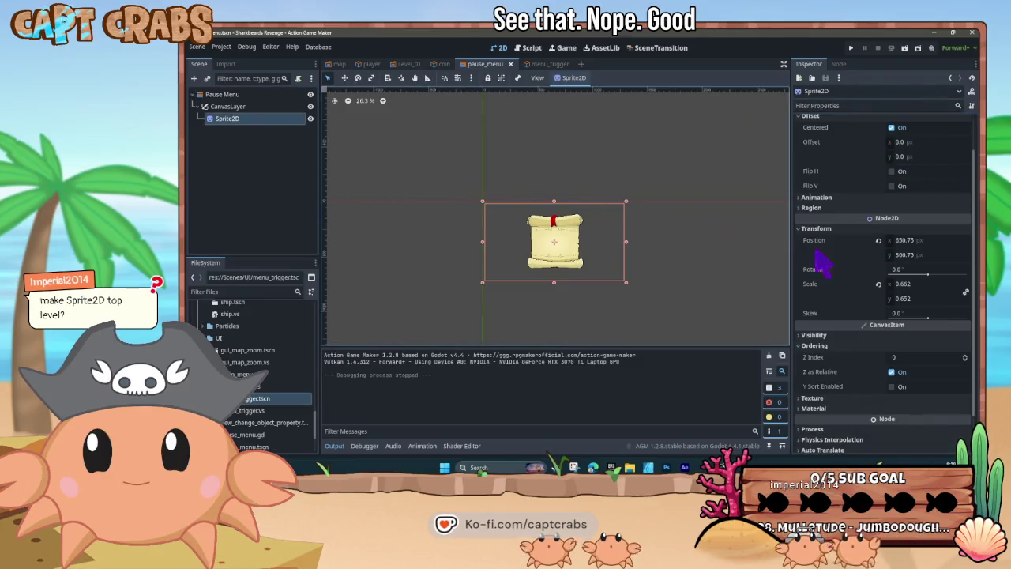
scroll(867, 349, "down", 2)
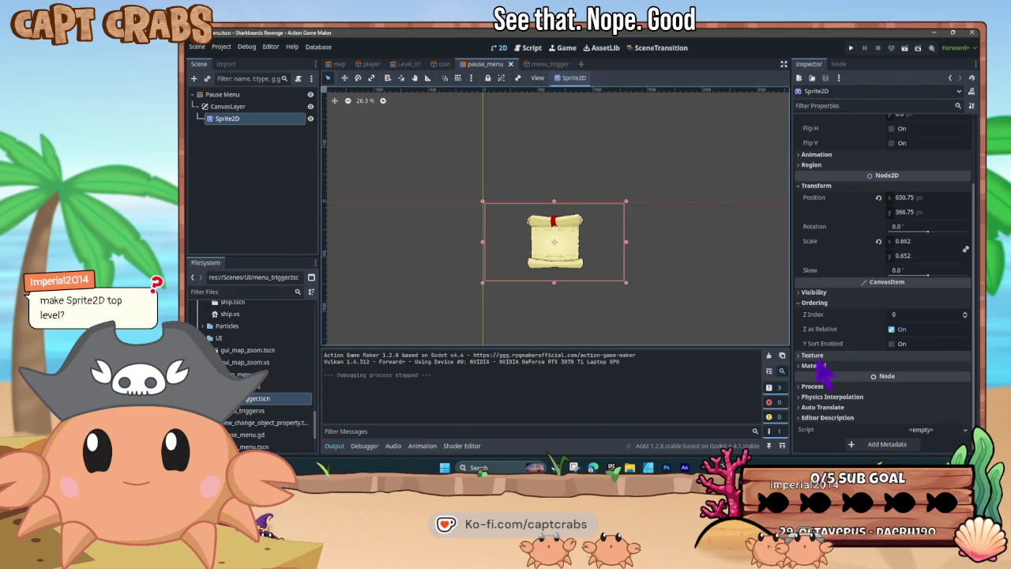
scroll(818, 359, "up", 4)
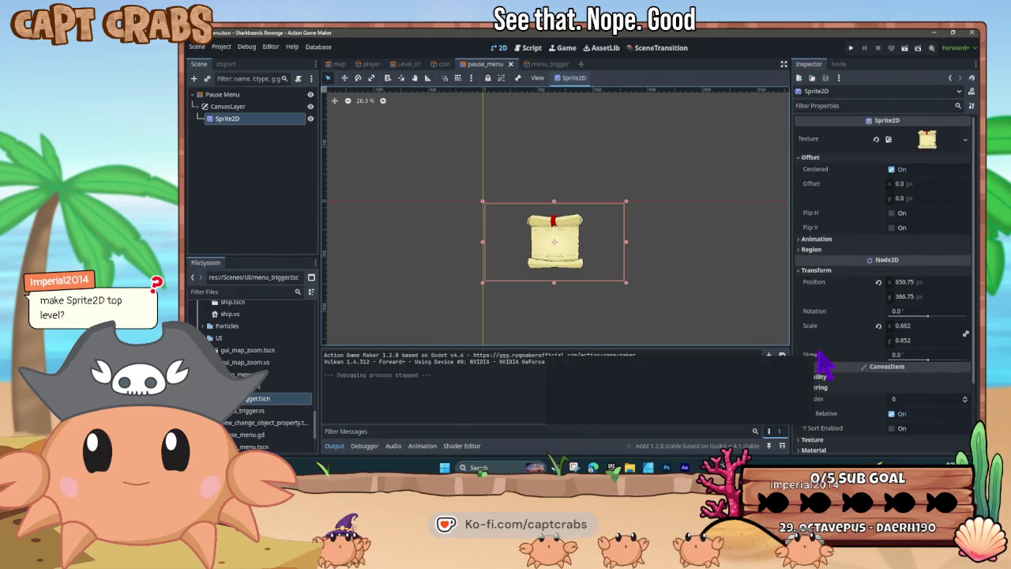
left_click(804, 249)
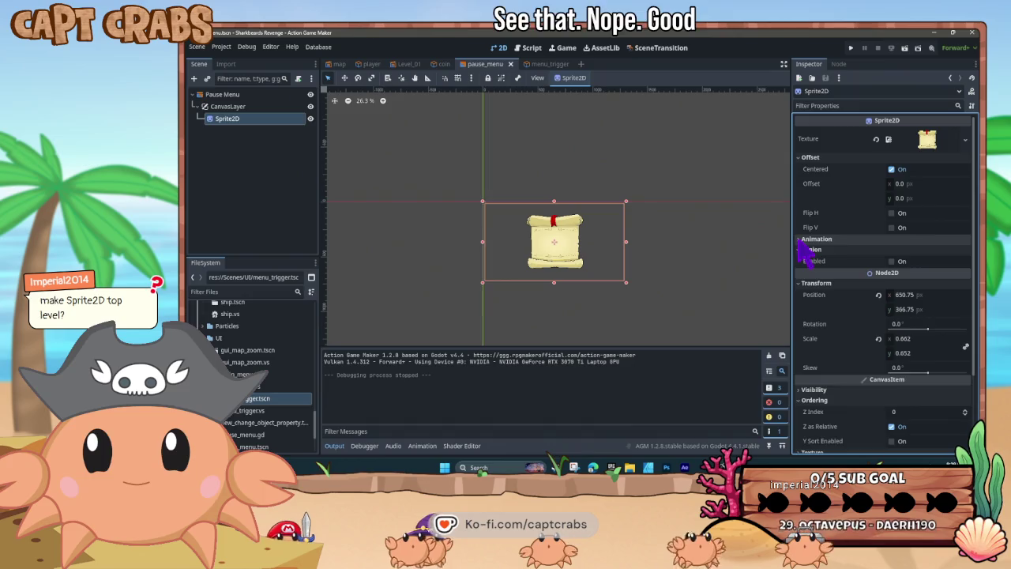
left_click(801, 240)
left_click(800, 240)
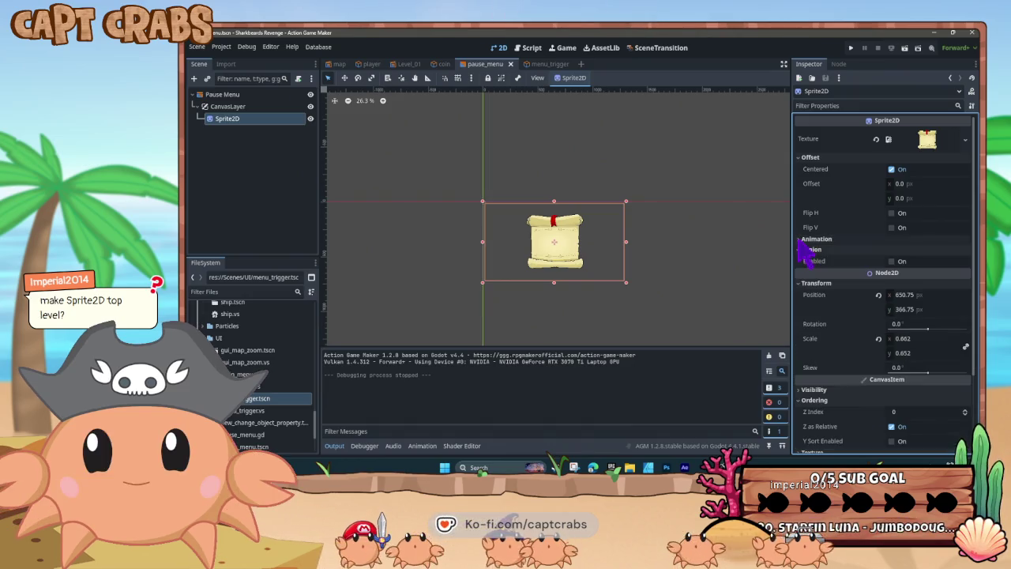
left_click(802, 251)
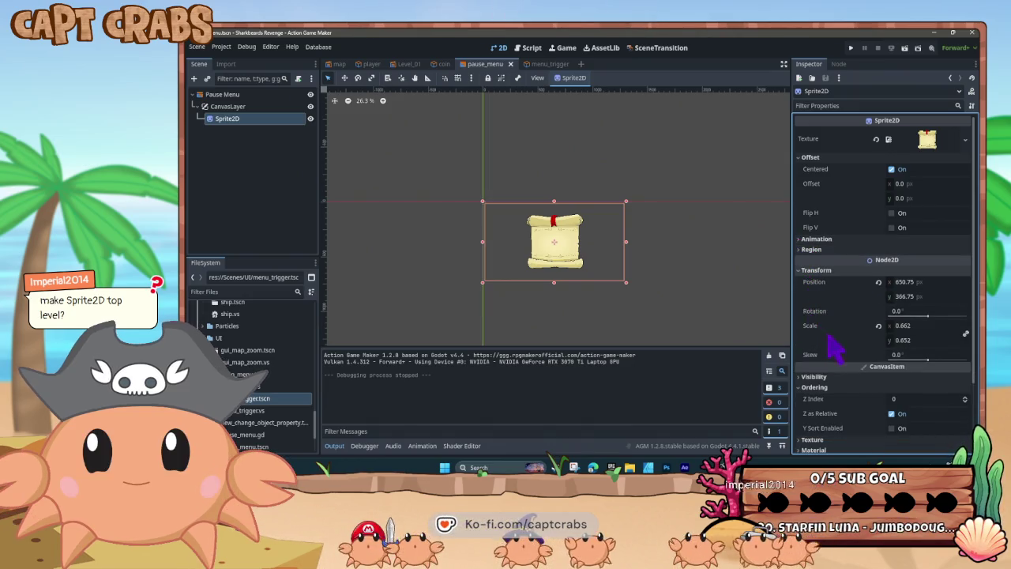
scroll(829, 340, "down", 3)
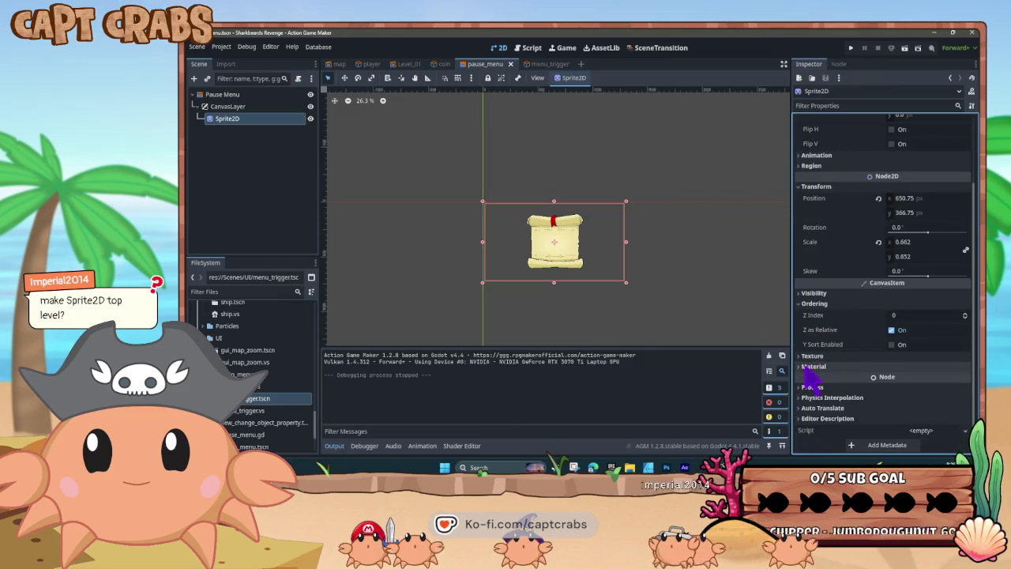
left_click(812, 356)
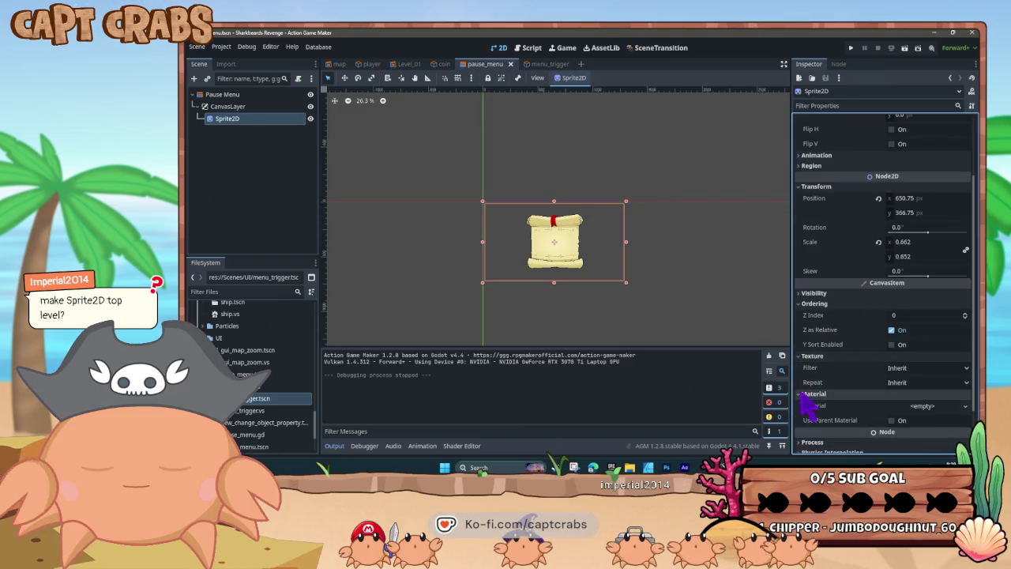
left_click(802, 394)
scroll(803, 399, "down", 2)
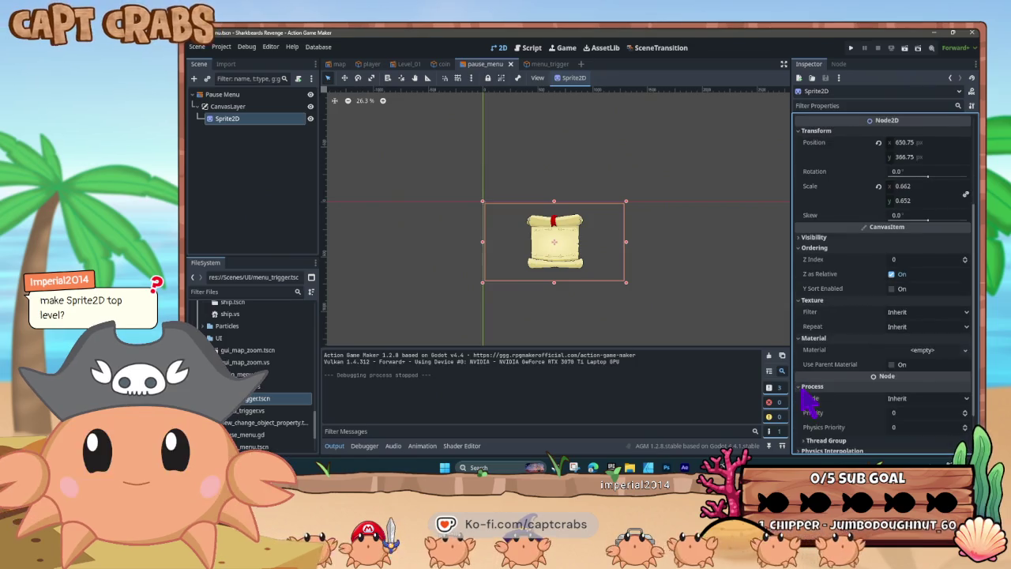
left_click(808, 386)
left_click(803, 387)
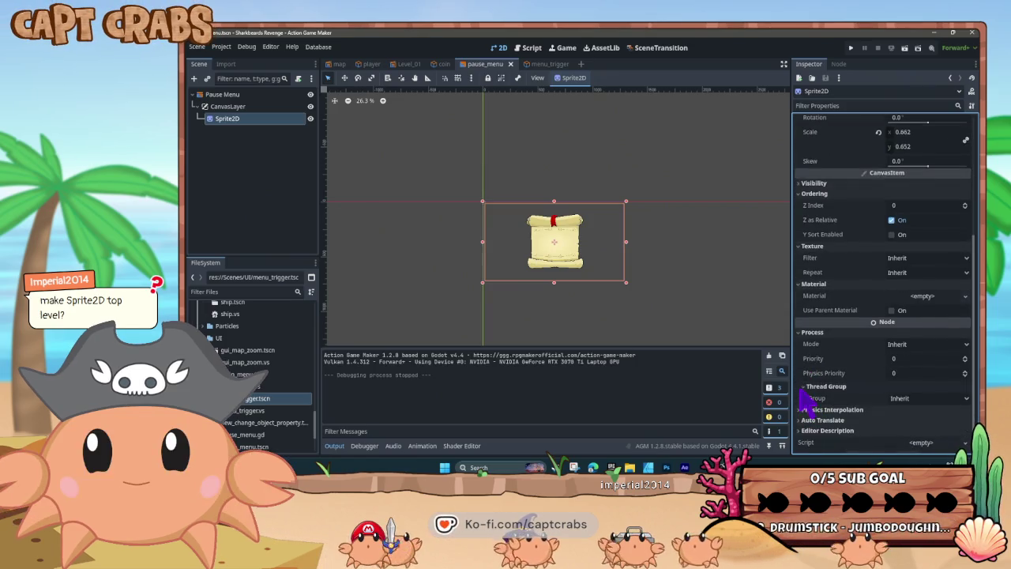
scroll(813, 422, "down", 1)
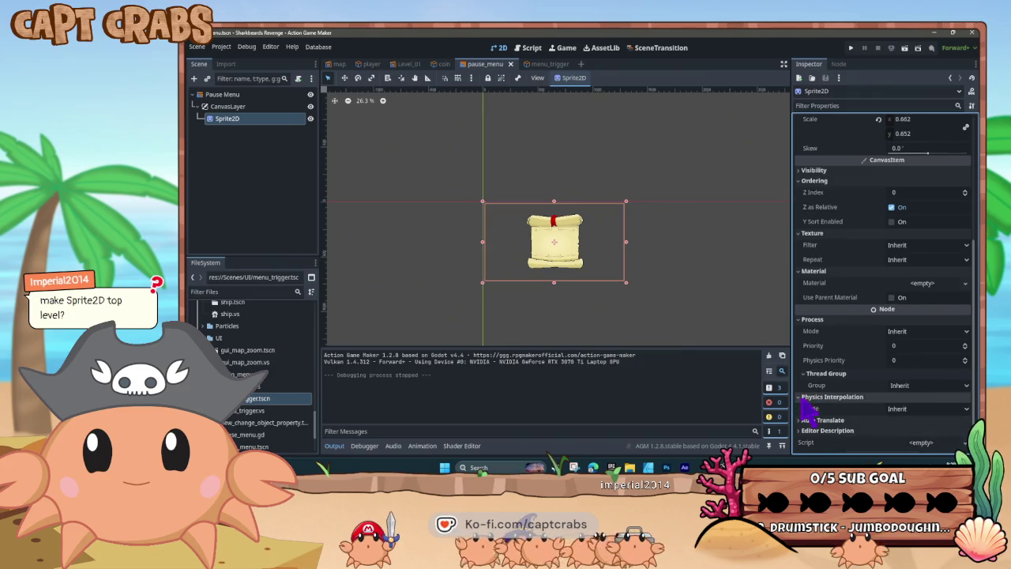
scroll(804, 401, "down", 2)
left_click(810, 394)
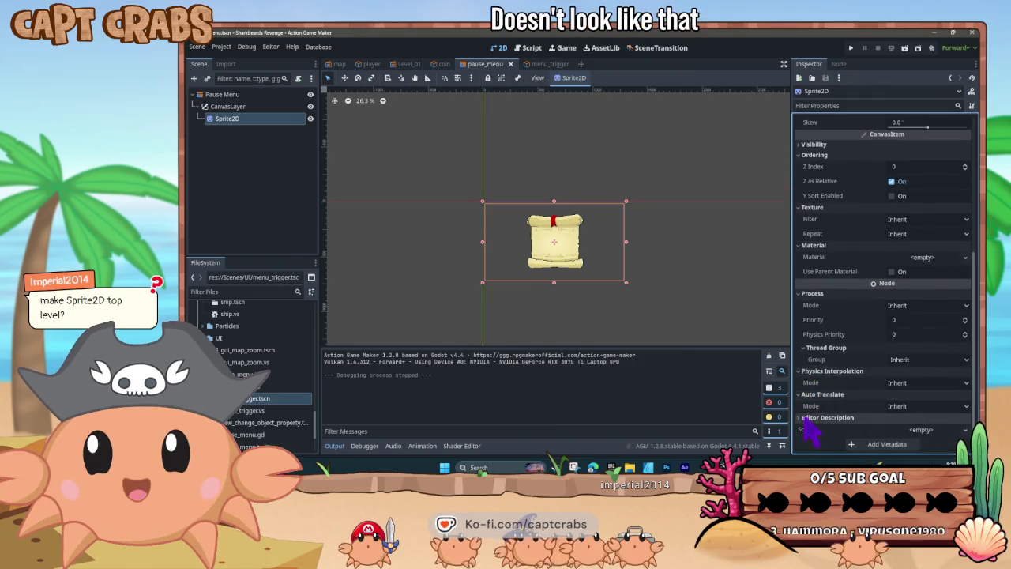
left_click(807, 418)
scroll(820, 401, "up", 10)
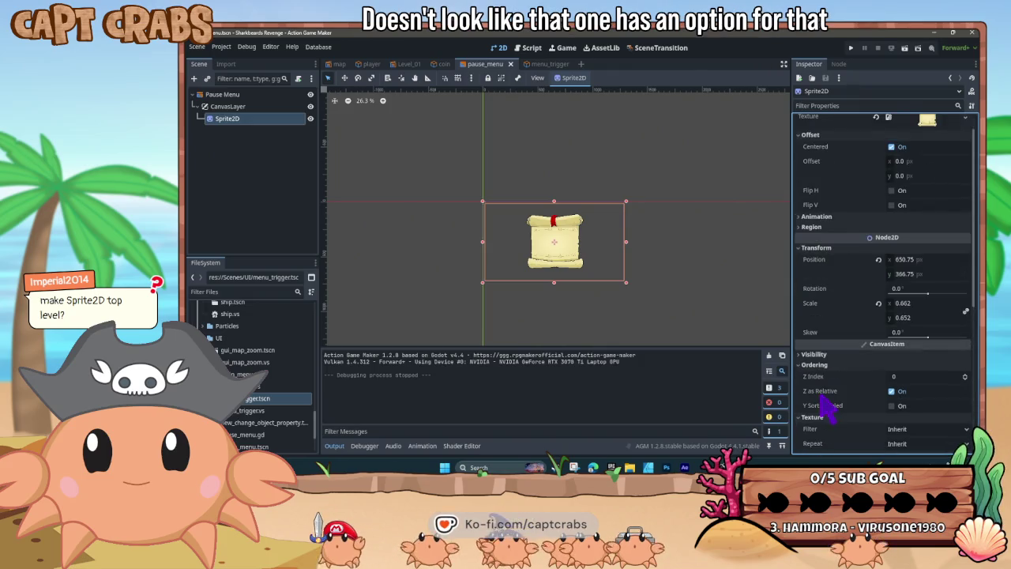
Turn on Top Level in the Sprite2D's Visibility settings, then save and run the game
left_click(241, 107)
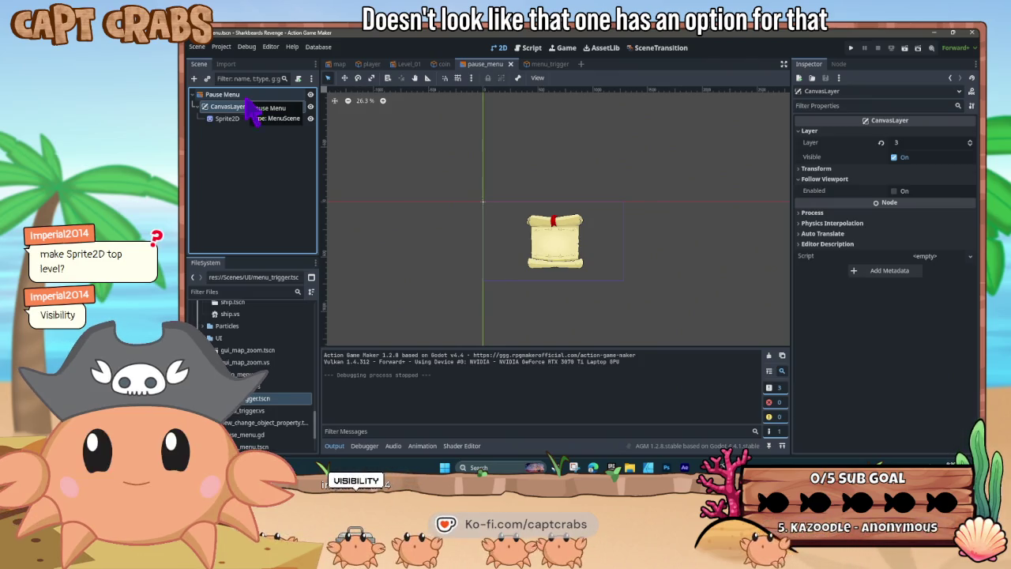
left_click(249, 118)
scroll(839, 334, "down", 3)
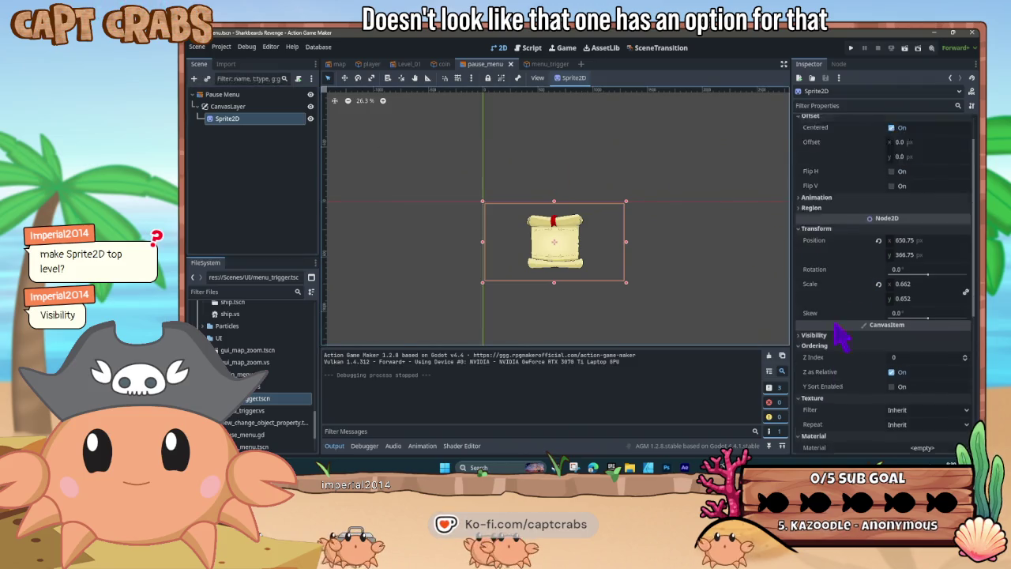
left_click(799, 294)
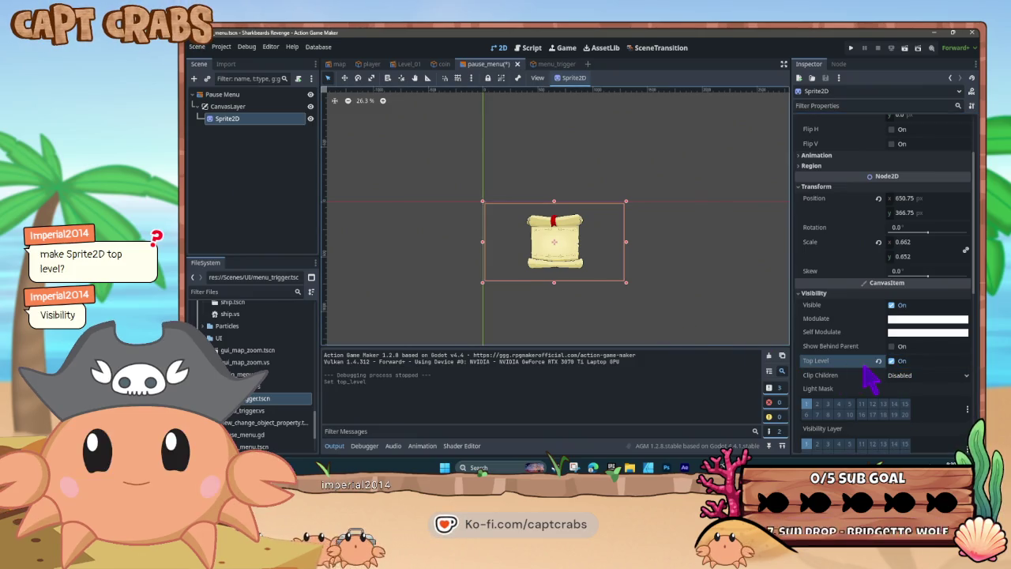
key("F5")
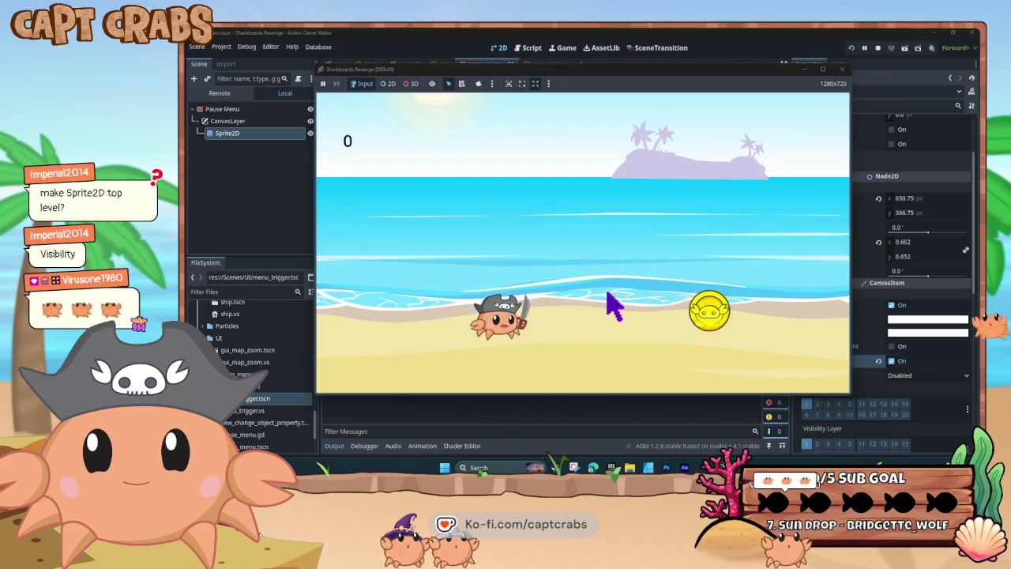
Pause the running game with Escape, close it, and return to the menu_trigger scene
key("Escape")
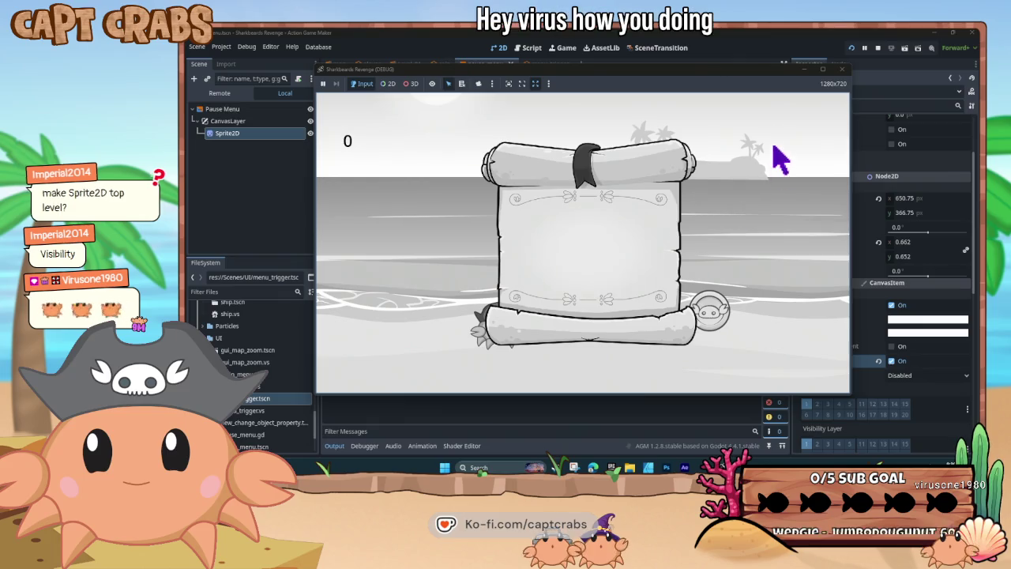
left_click(842, 69)
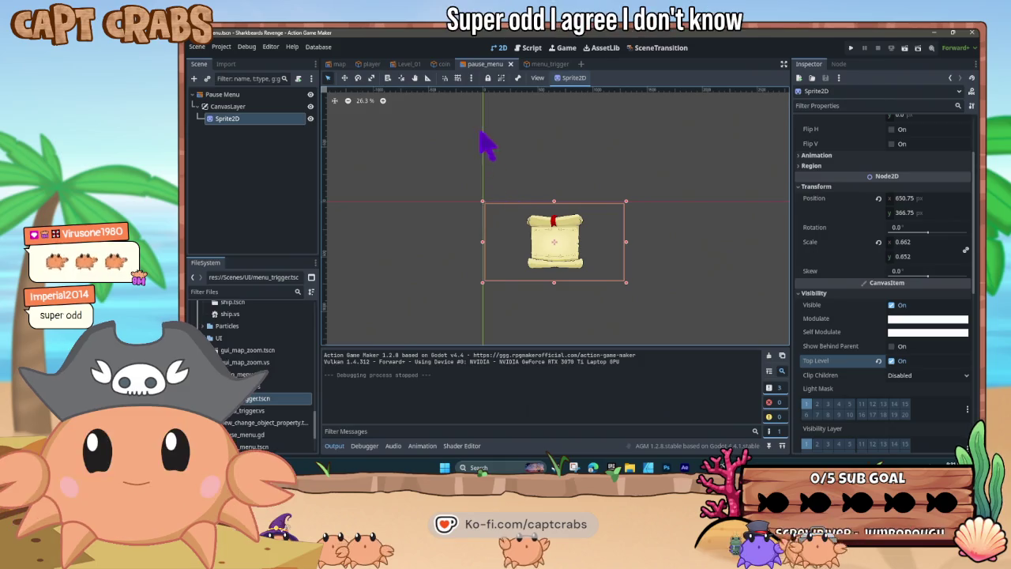
left_click(538, 64)
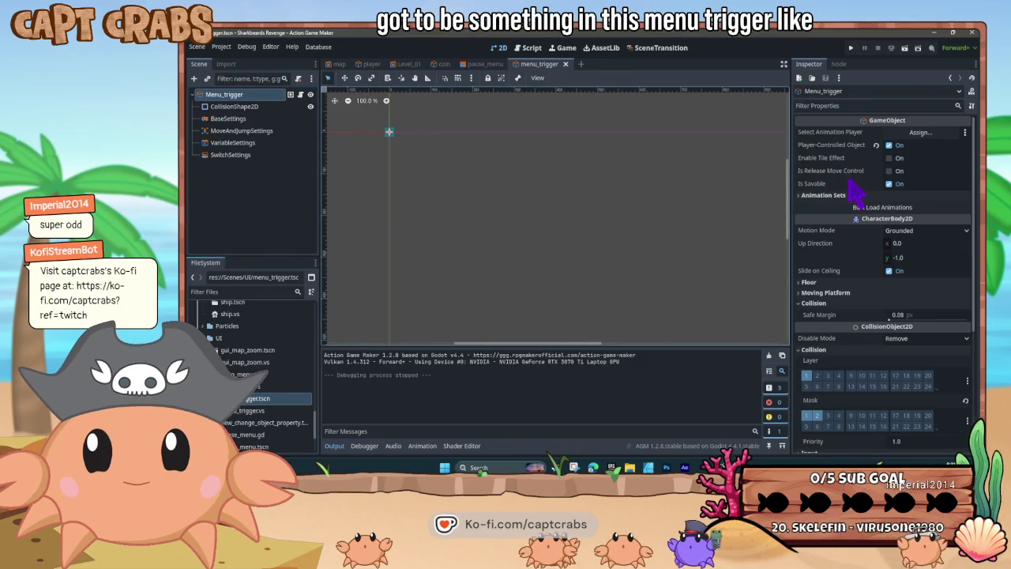
Scroll Menu_trigger's Inspector and expand its Visibility section
mouse_move(860, 176)
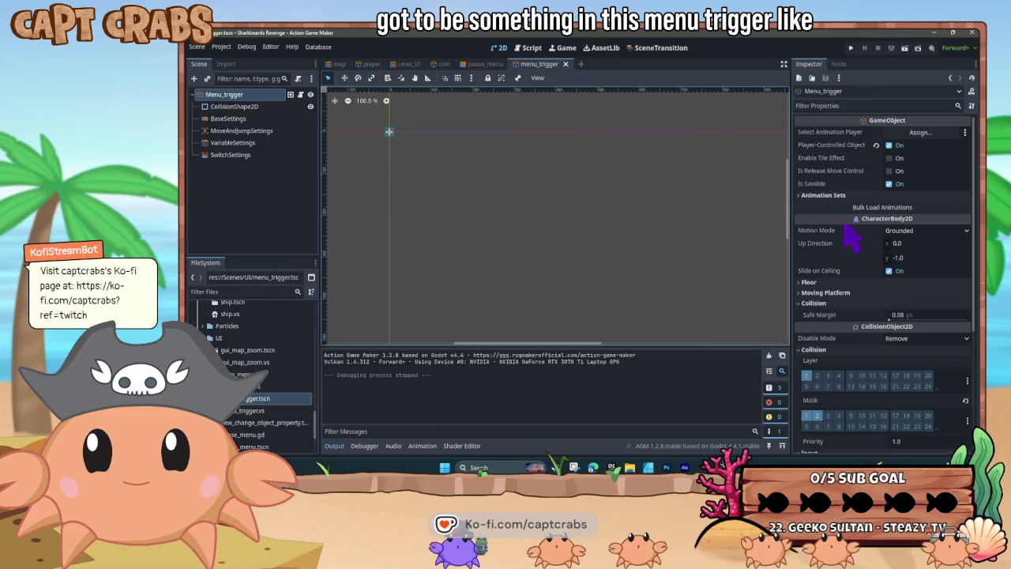
mouse_move(819, 231)
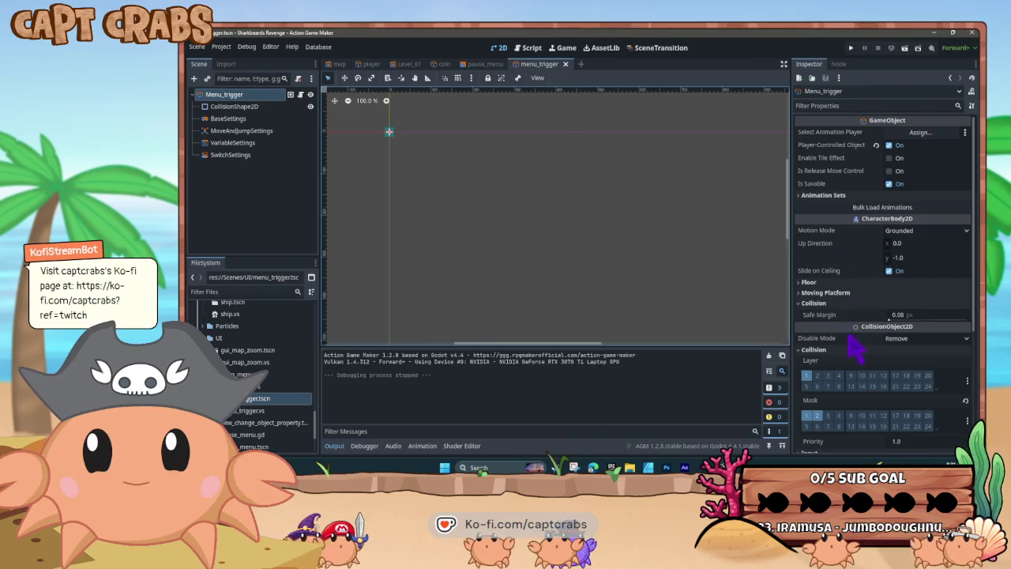
scroll(849, 304, "down", 3)
scroll(852, 306, "down", 2)
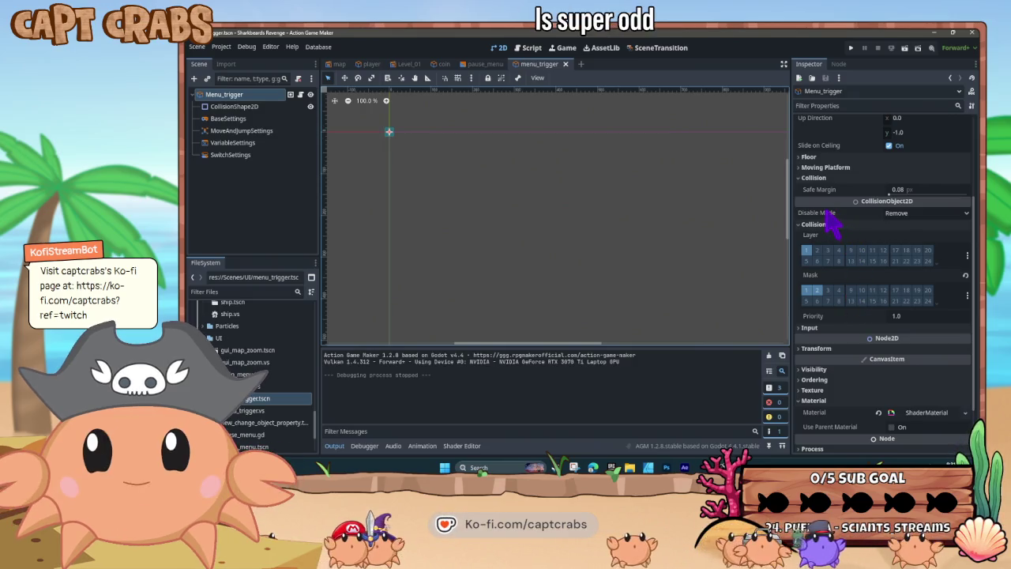
mouse_move(827, 214)
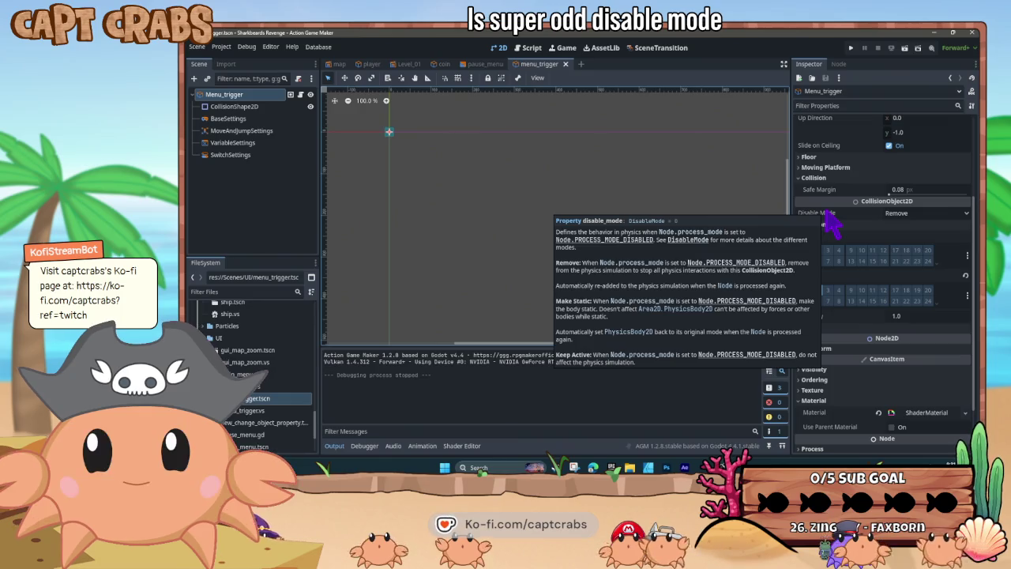
scroll(857, 302, "down", 2)
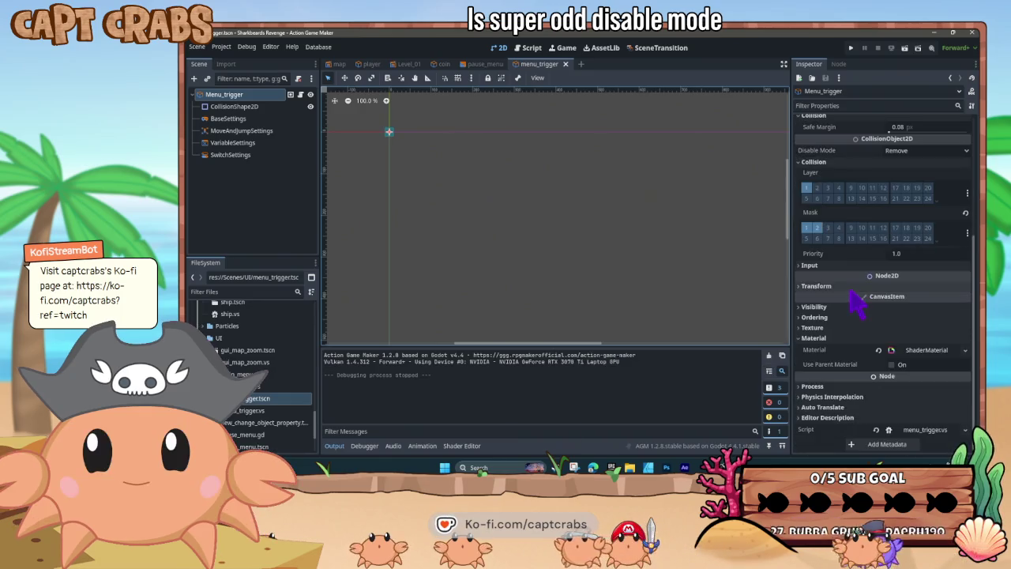
left_click(811, 307)
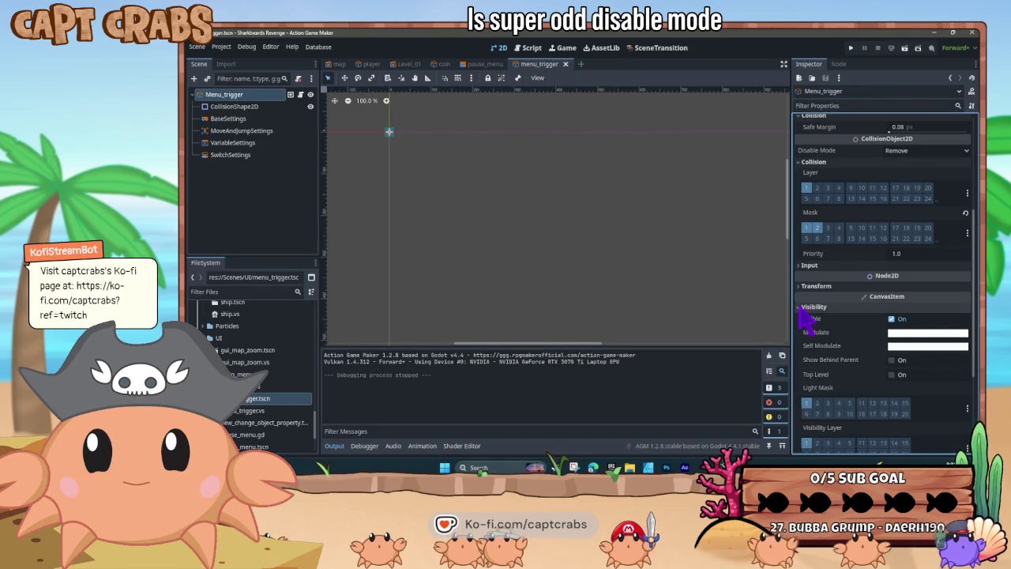
scroll(849, 368, "down", 1)
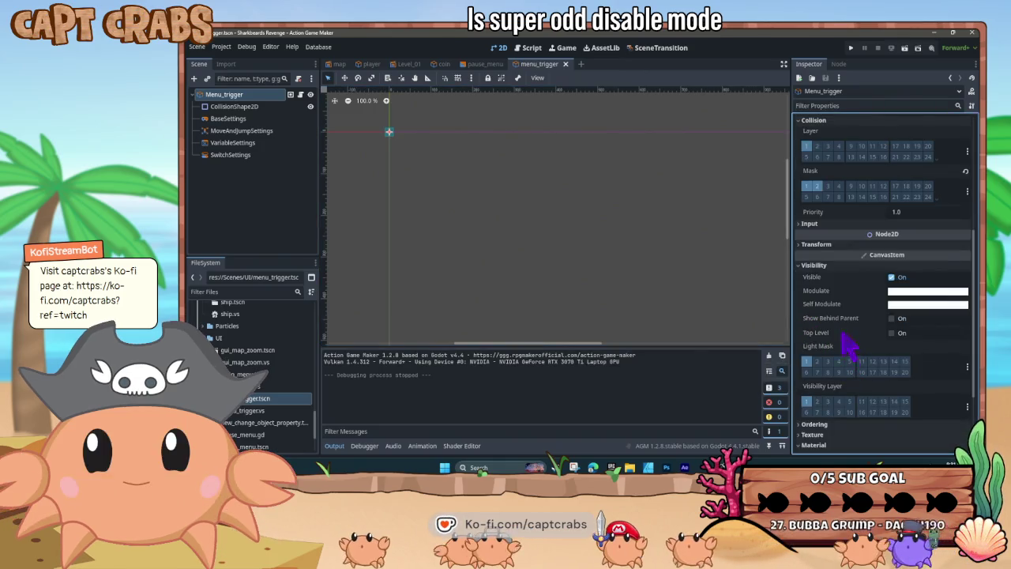
Collapse Visibility and expand Material, Physics Interpolation and Process to see Process Mode Inherit
left_click(807, 266)
left_click(807, 338)
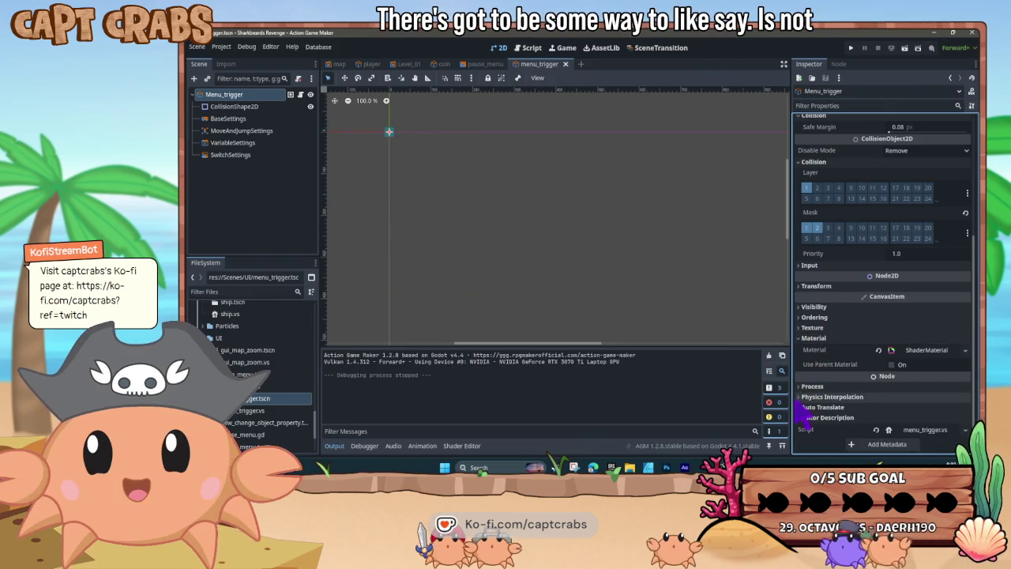
left_click(805, 397)
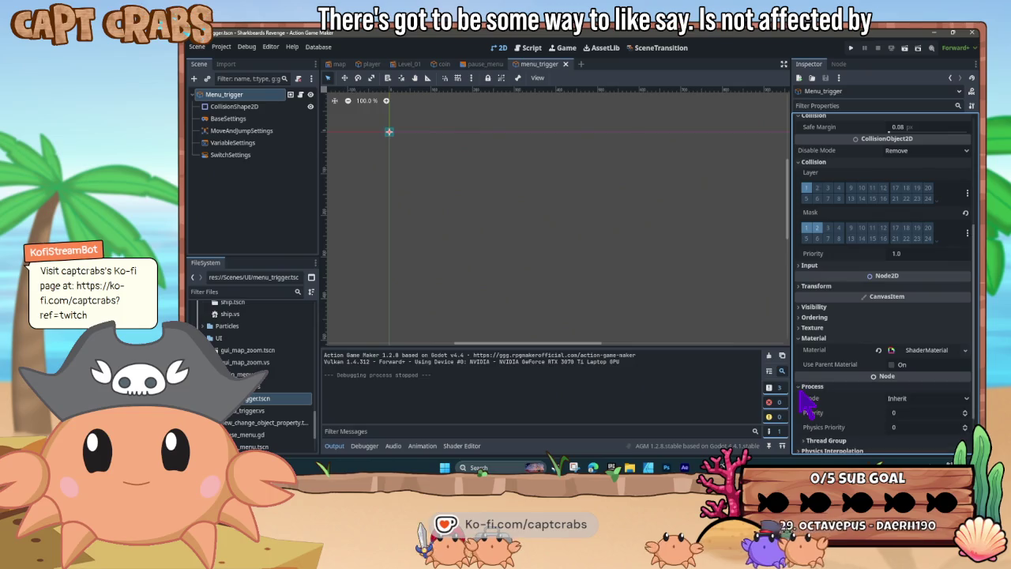
left_click(810, 385)
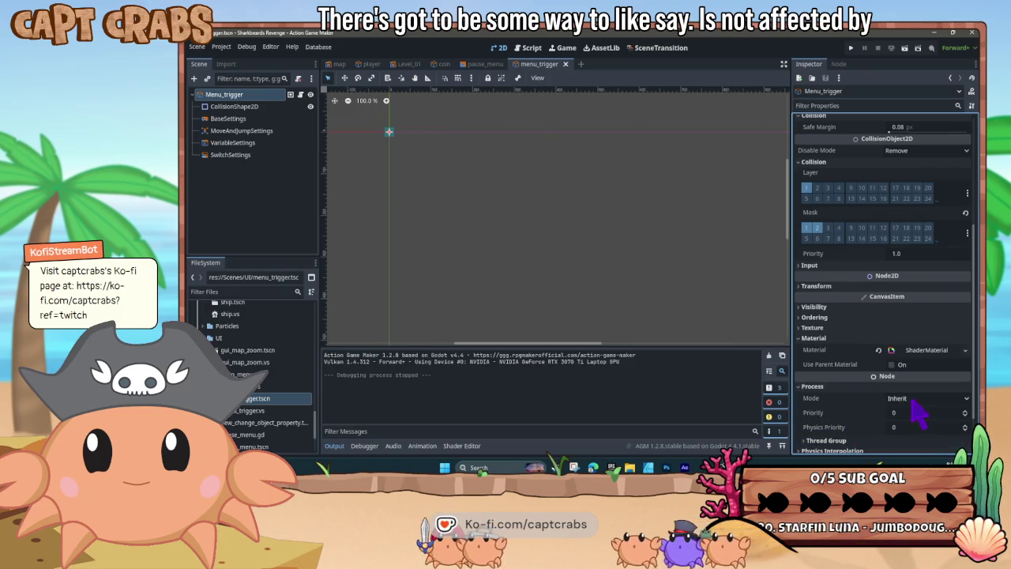
mouse_move(814, 398)
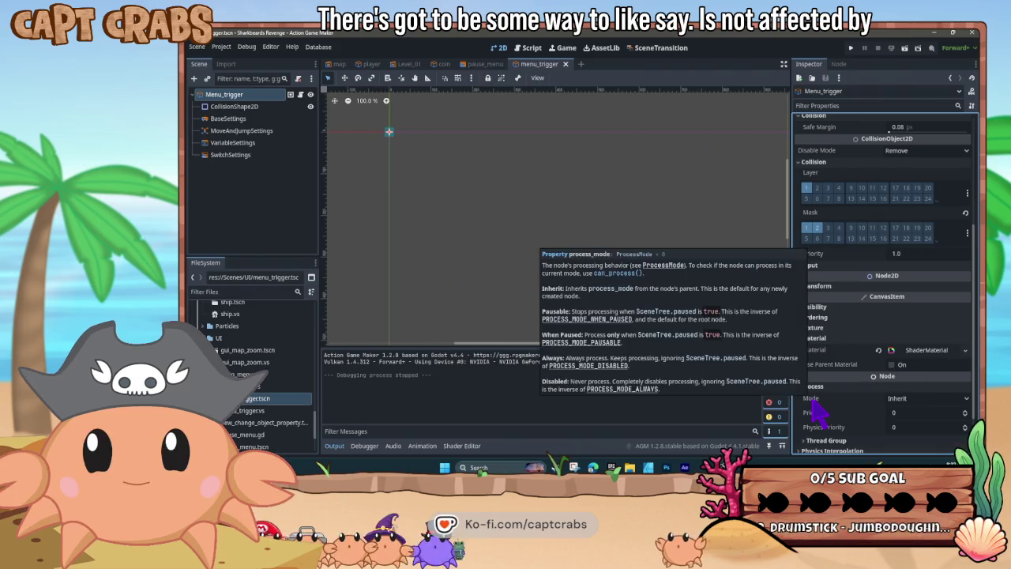
Set Menu_trigger's Process Mode to Disabled, test-run the game, then stop it
left_click(897, 399)
left_click(908, 450)
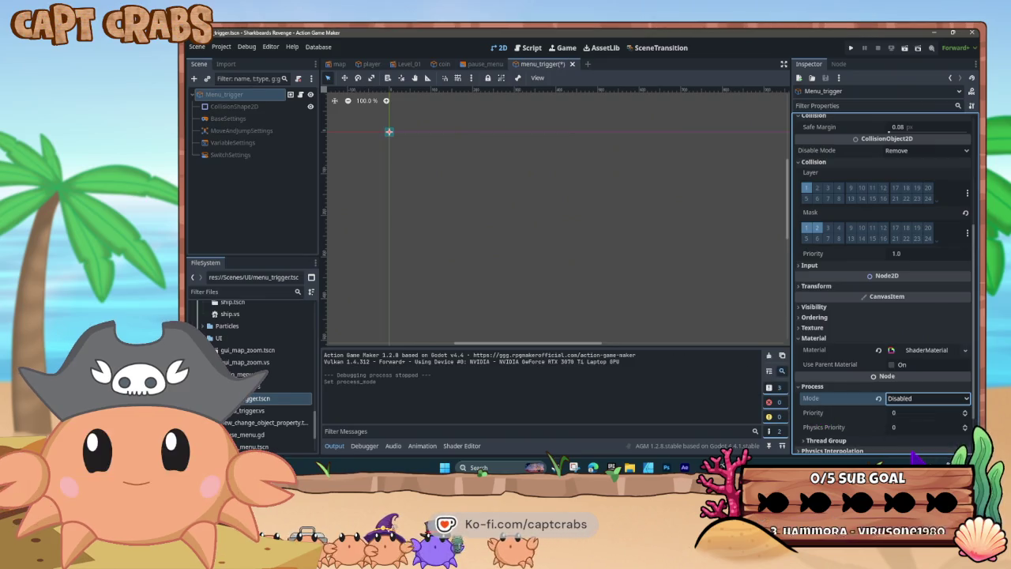
key("F6")
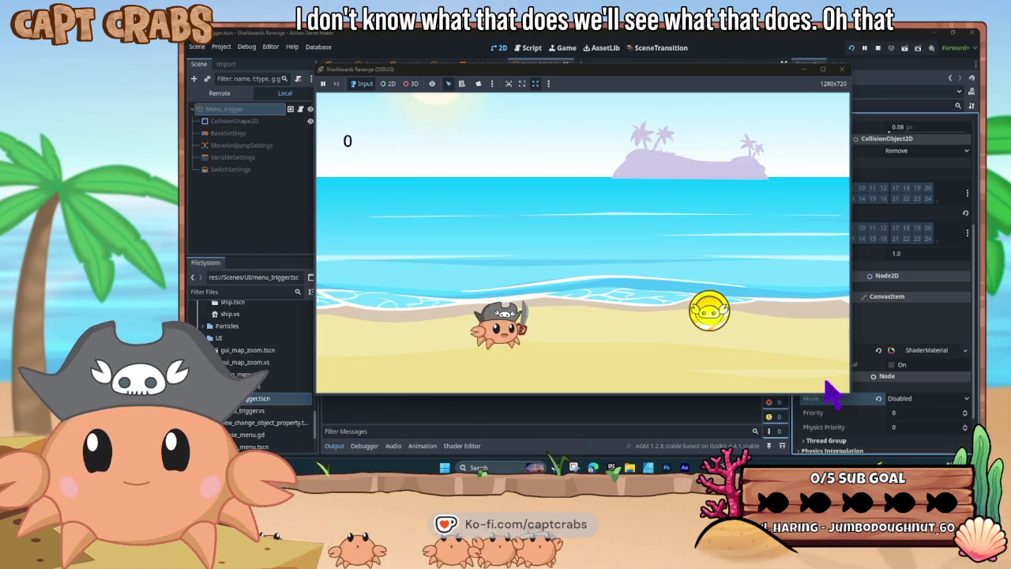
left_click(842, 68)
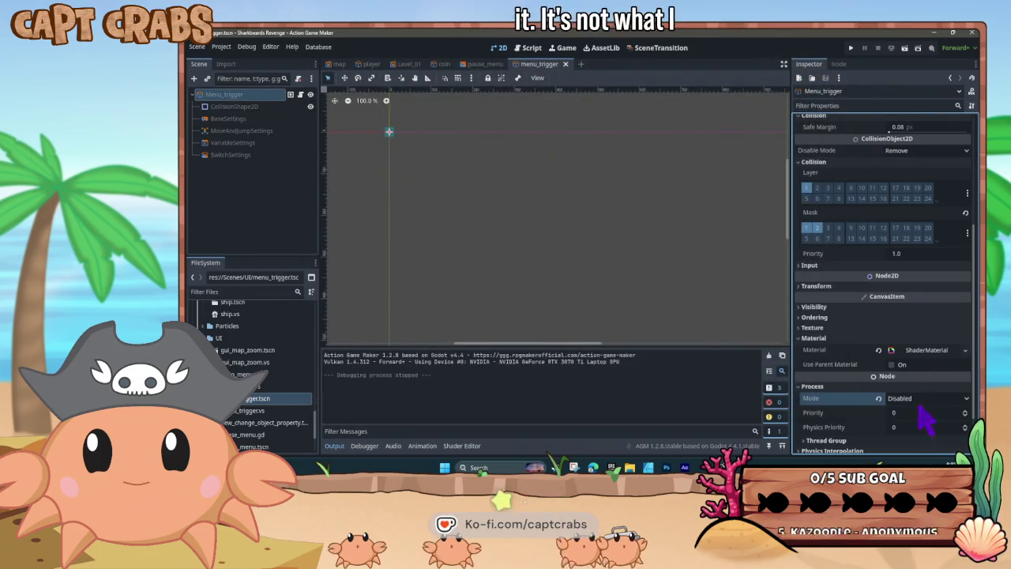
Change the Process Mode to Always and test-run the game again
left_click(927, 399)
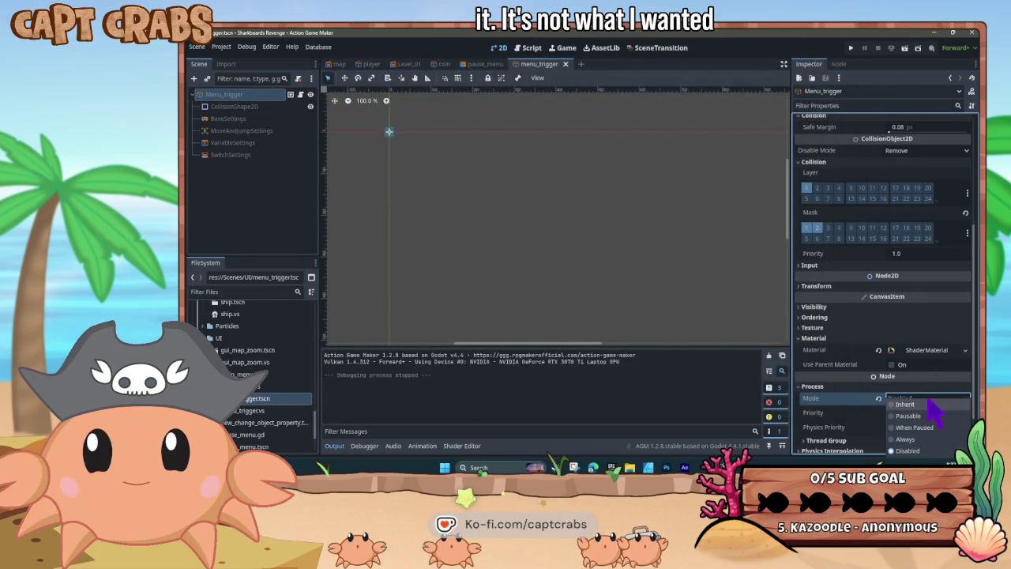
left_click(921, 441)
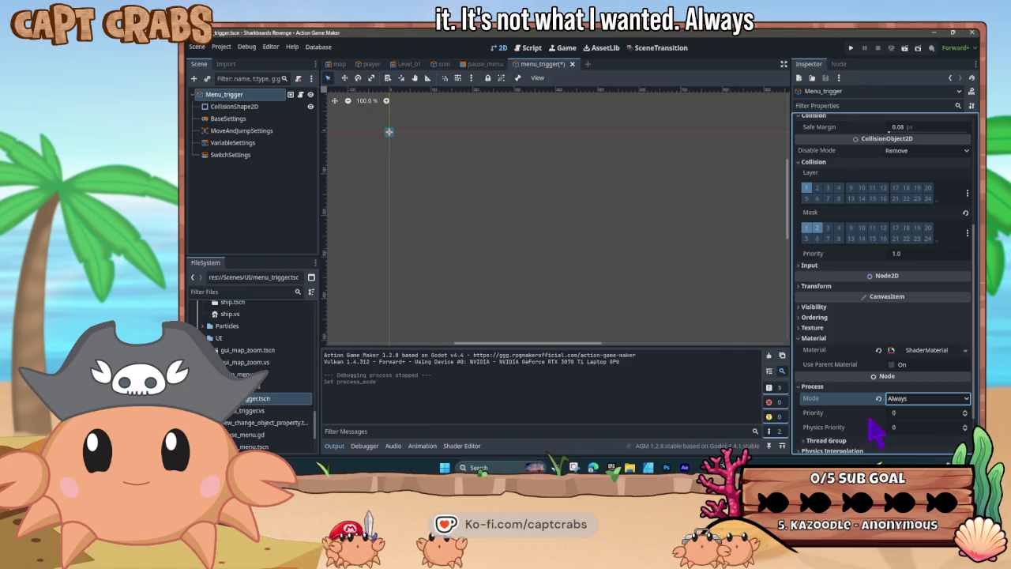
key("F5")
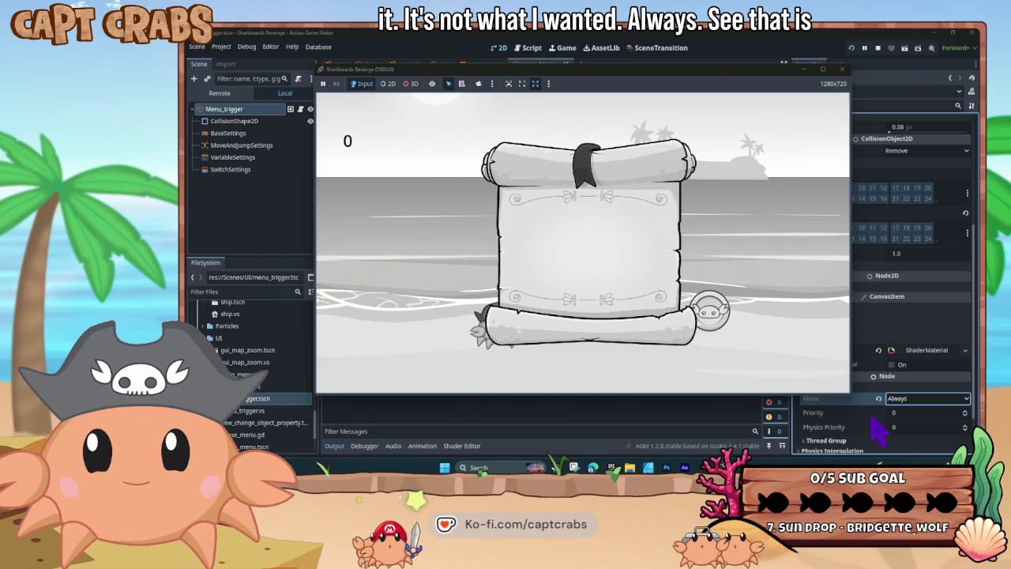
left_click(842, 69)
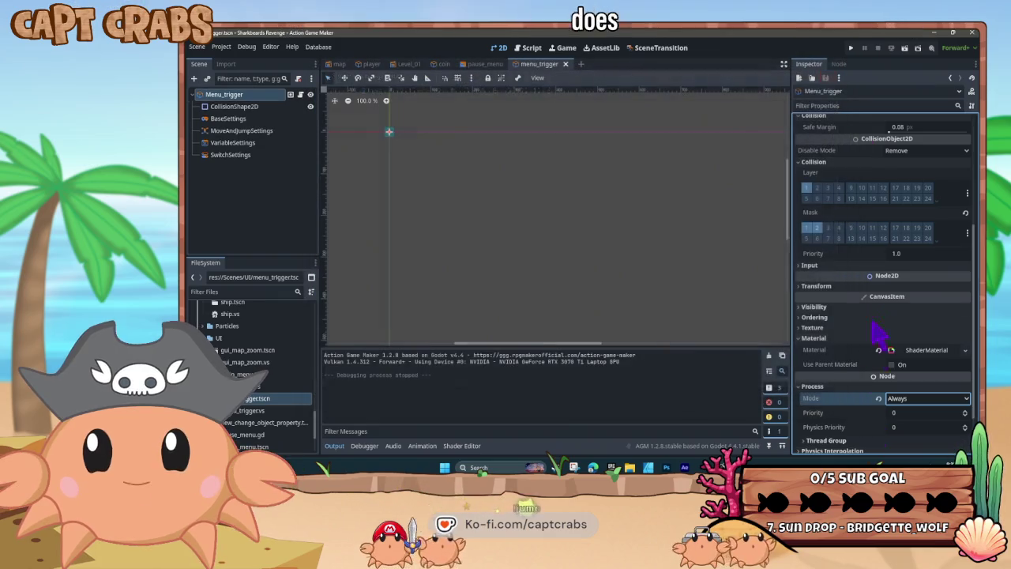
Make Menu_trigger Pausable and run a test of the game with F5
left_click(919, 398)
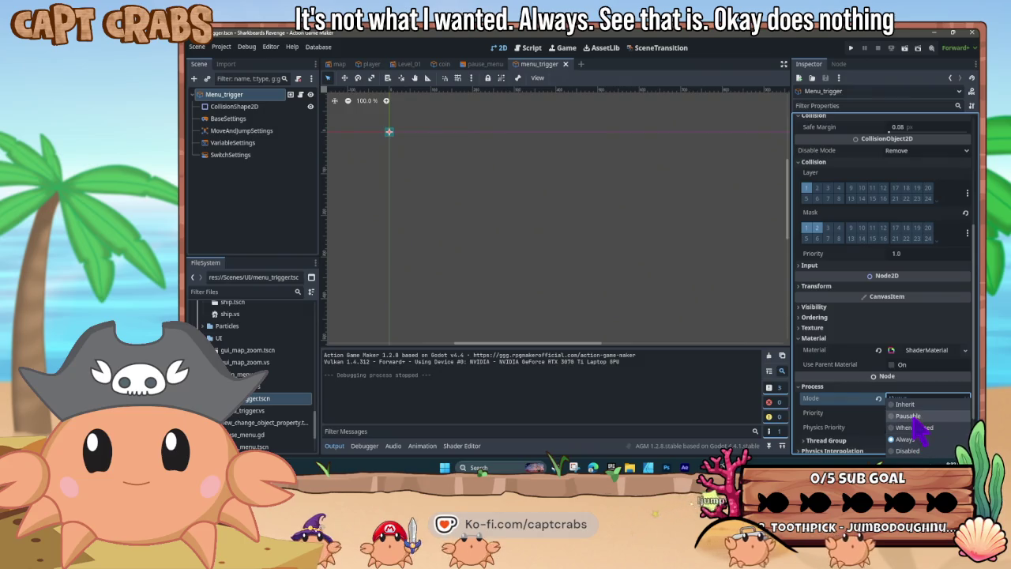
left_click(914, 417)
key("F5")
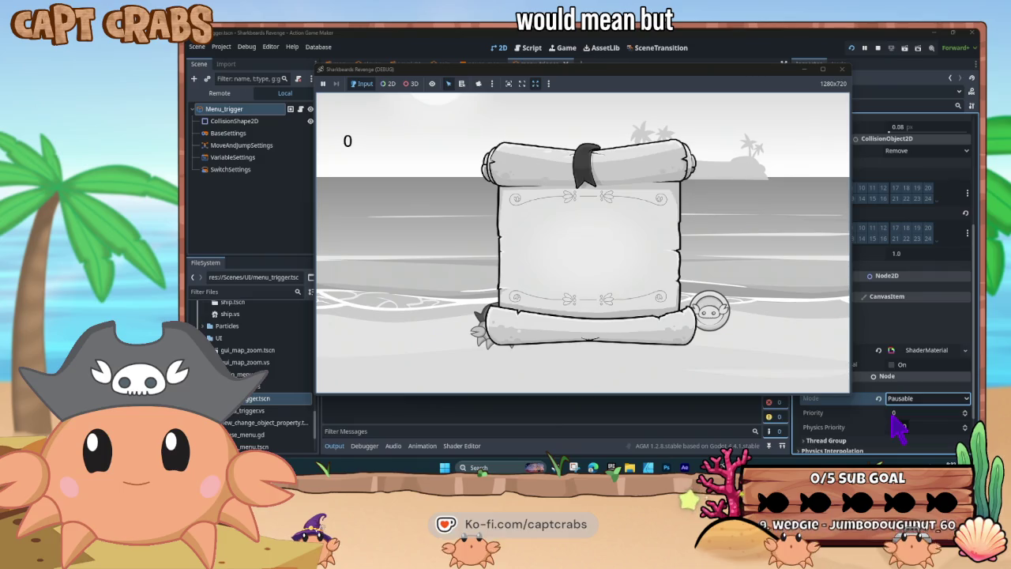
left_click(841, 70)
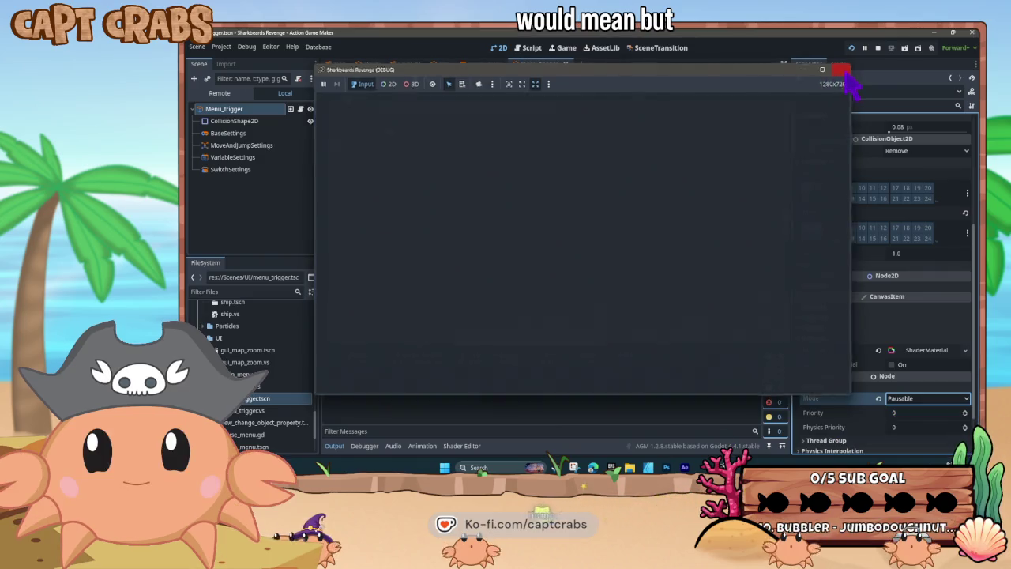
Set Menu_trigger's Process Mode back to Inherit
left_click(938, 403)
left_click(927, 403)
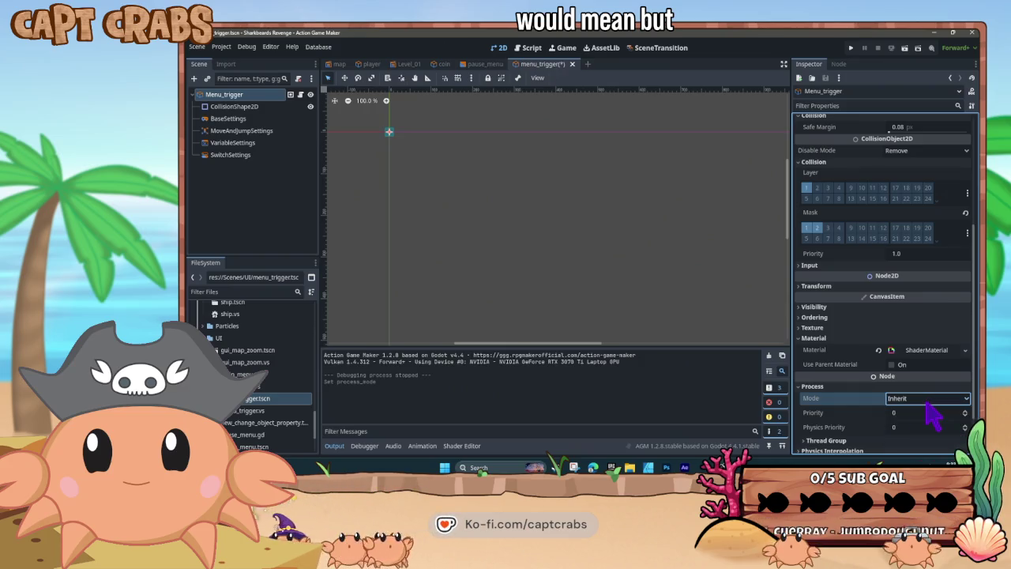
scroll(880, 409, "down", 2)
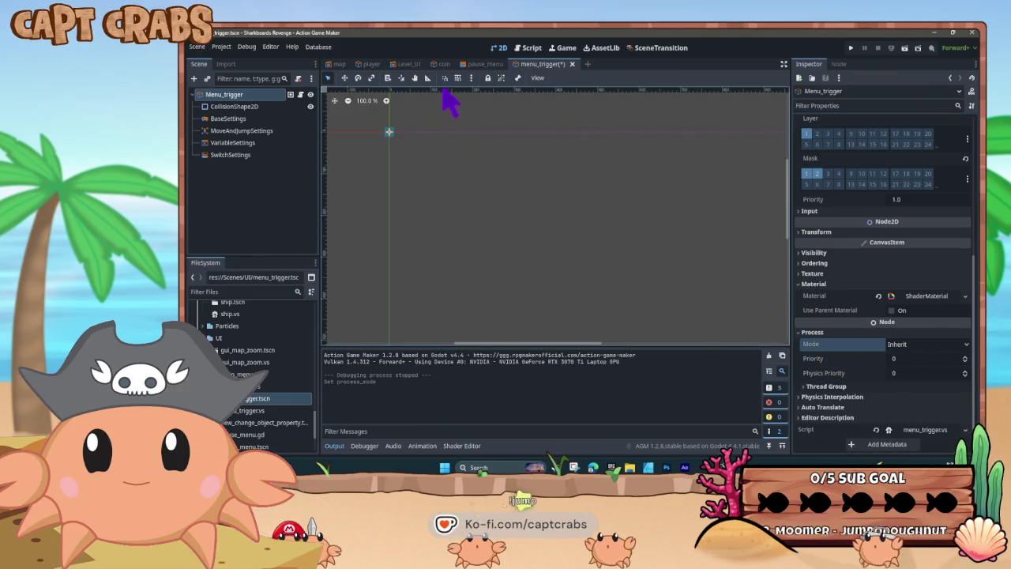
In the visual script, select the Open Menu state to review its actions
left_click(527, 48)
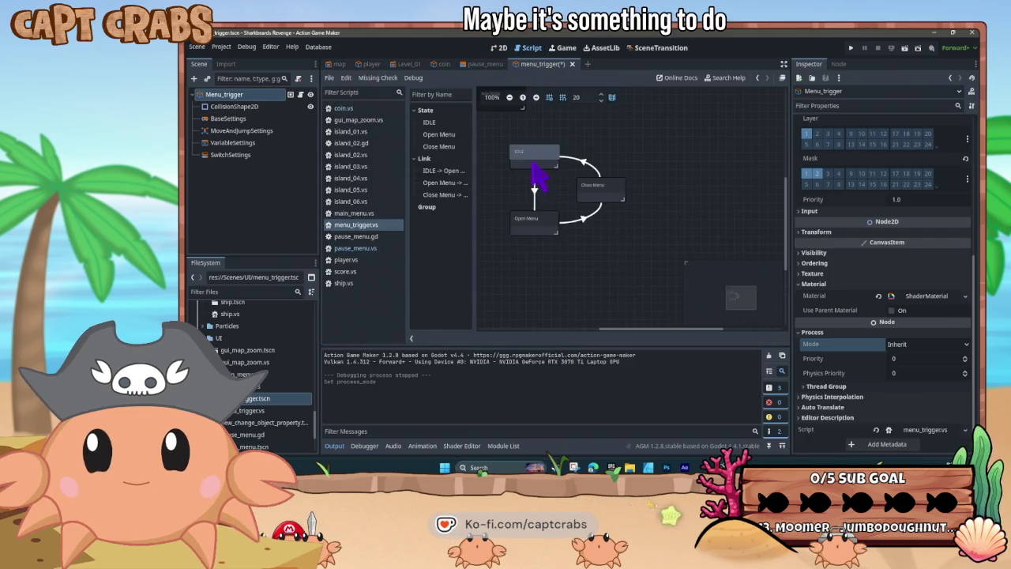
left_click(526, 152)
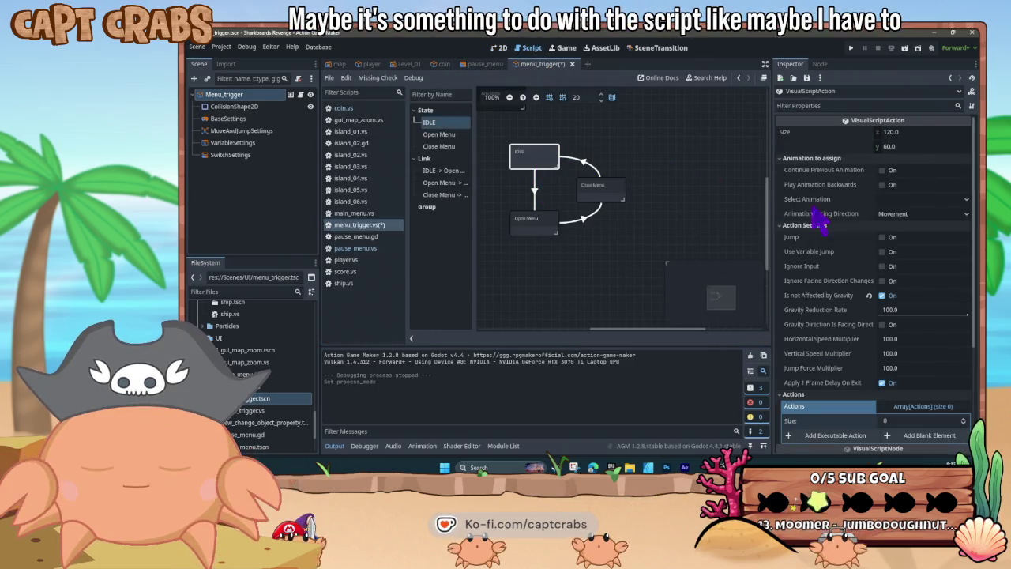
left_click(555, 229)
scroll(841, 225, "up", 5)
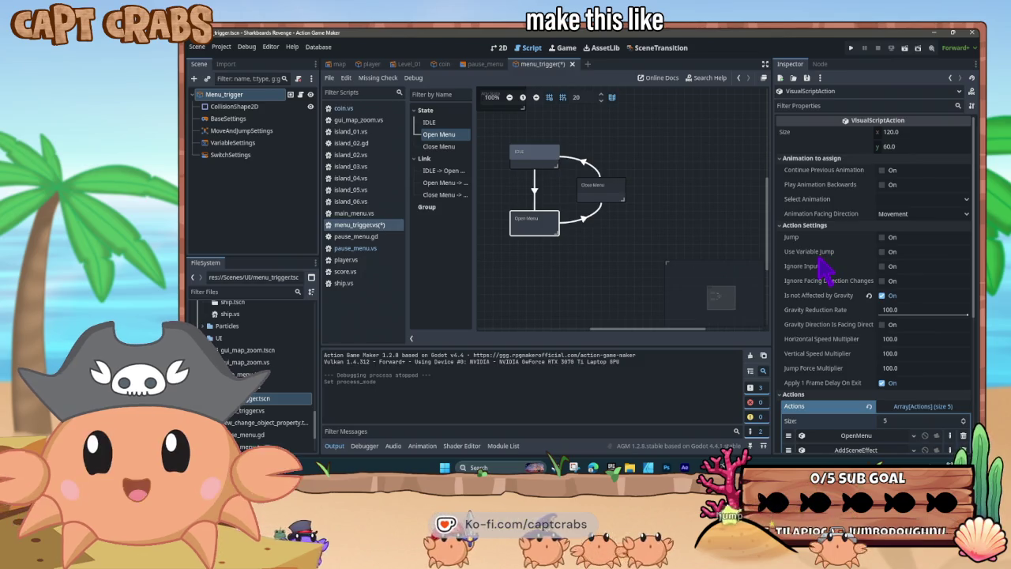
mouse_move(831, 271)
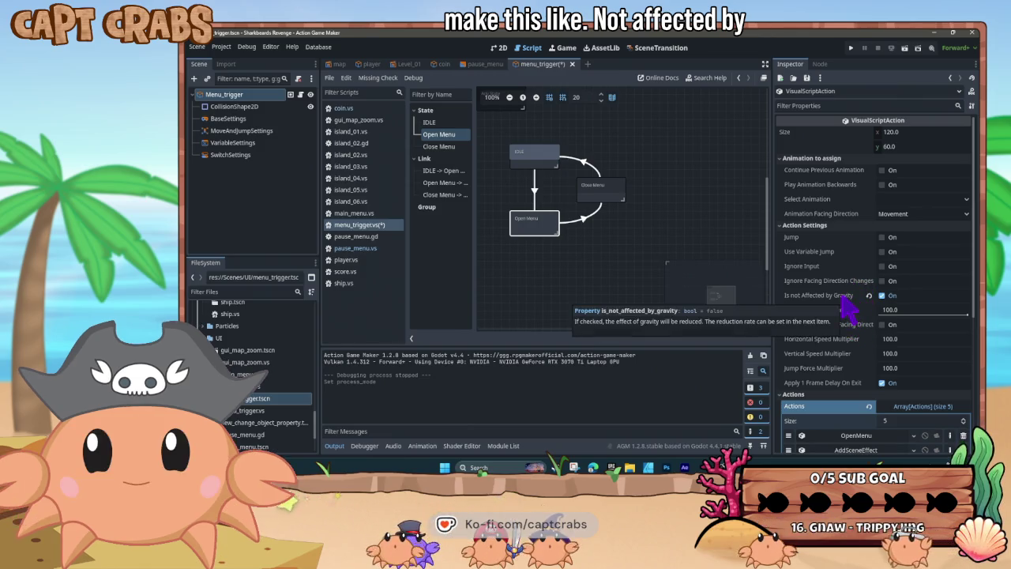
scroll(850, 337, "down", 2)
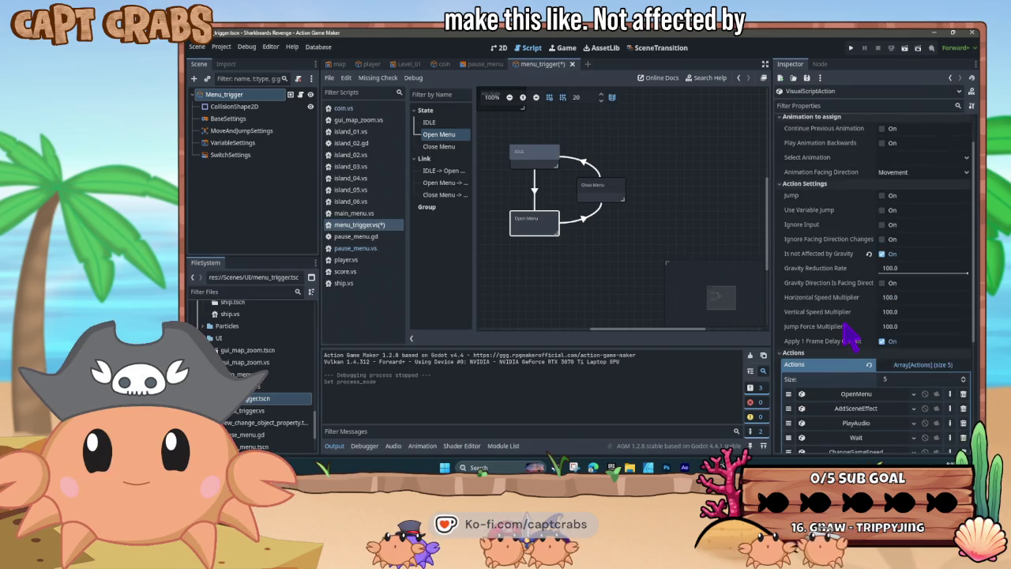
scroll(850, 335, "down", 8)
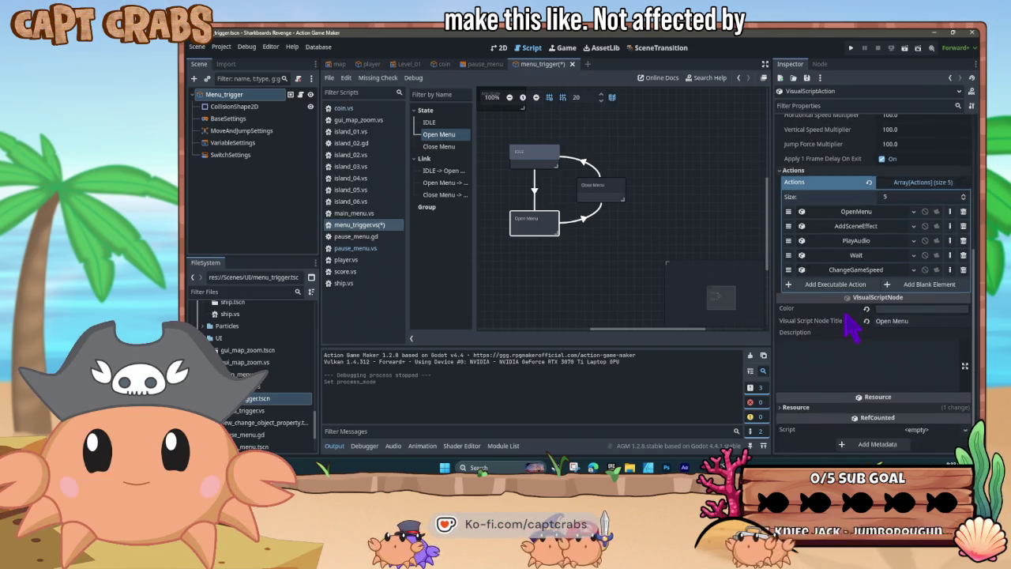
Expand the state's Resource properties and save the menu_trigger script with Ctrl+S
left_click(779, 407)
scroll(792, 353, "down", 2)
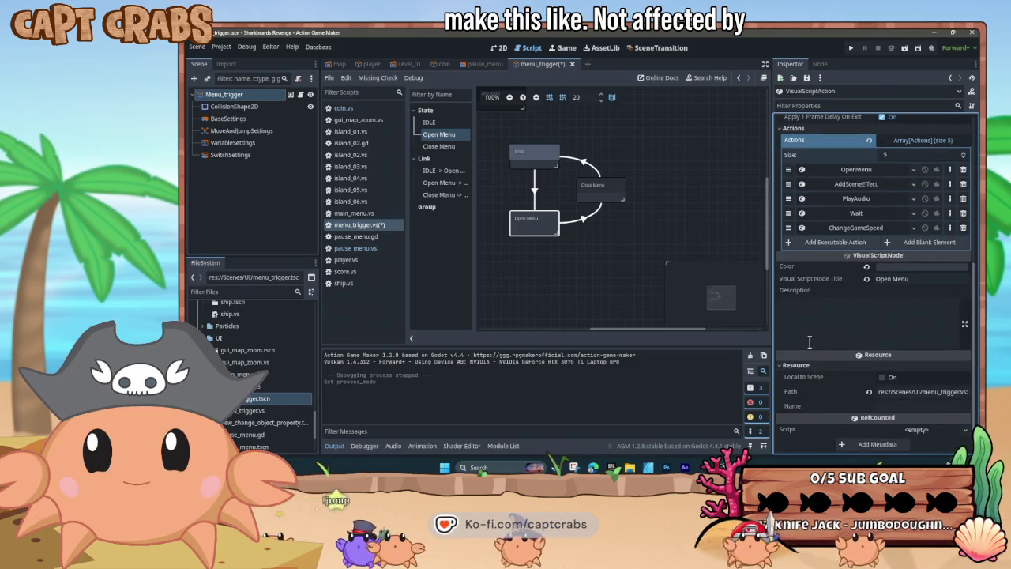
scroll(808, 341, "up", 4)
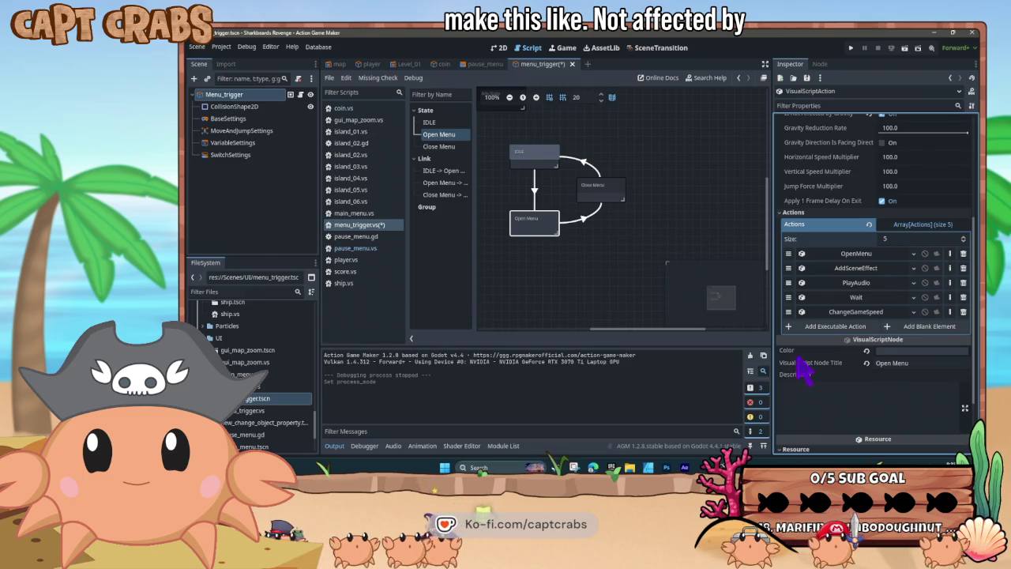
scroll(801, 360, "up", 9)
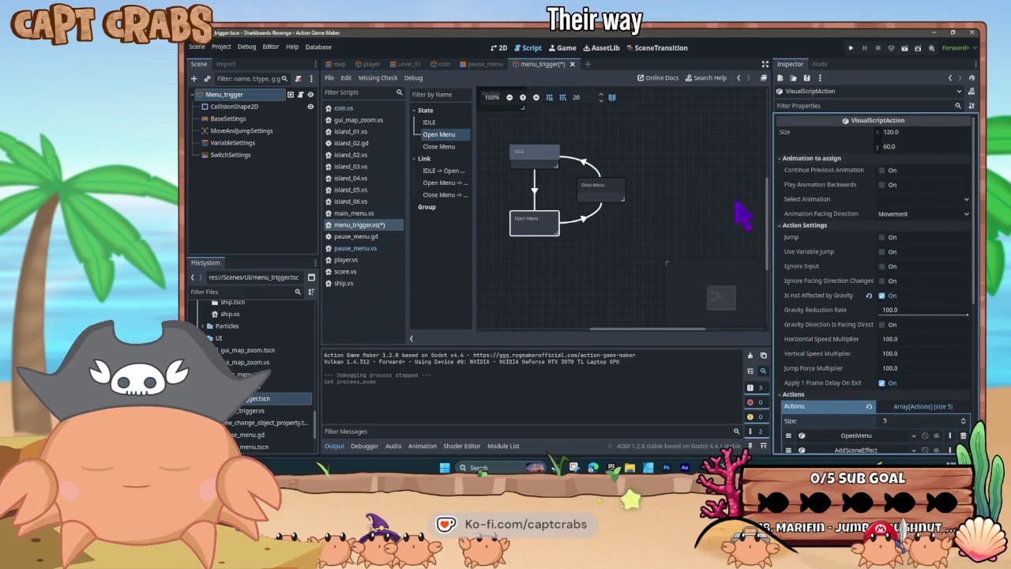
key("ctrl+s")
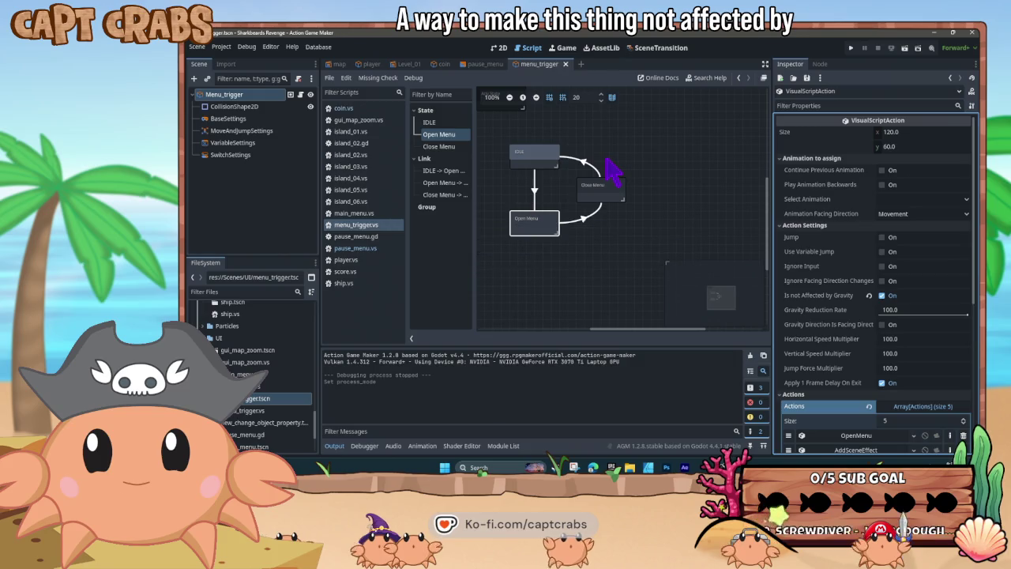
left_click(497, 48)
Select Menu_trigger, drag a UI folder file toward the scene tabs, and open a new empty scene
left_click(245, 96)
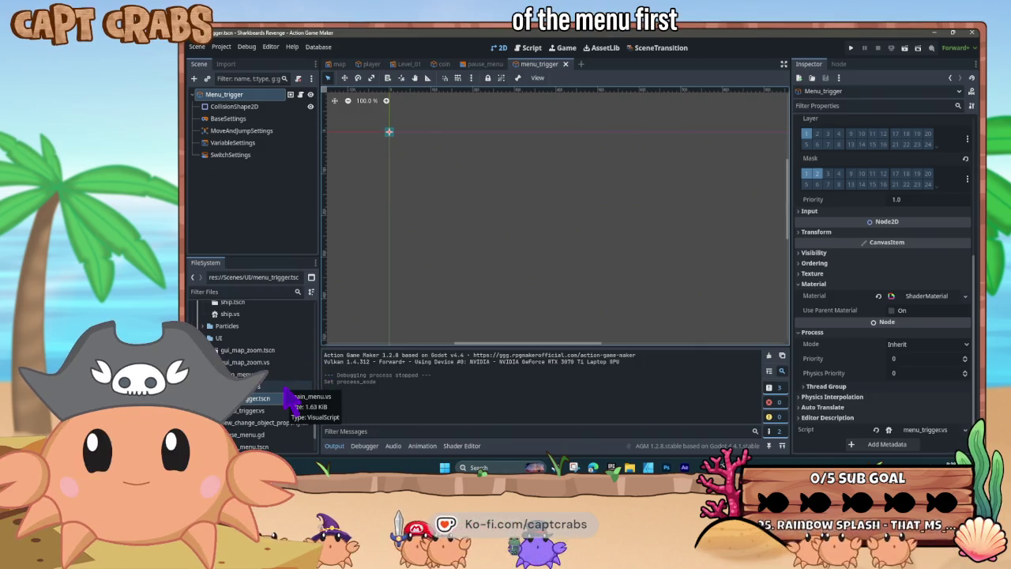
scroll(288, 398, "down", 1)
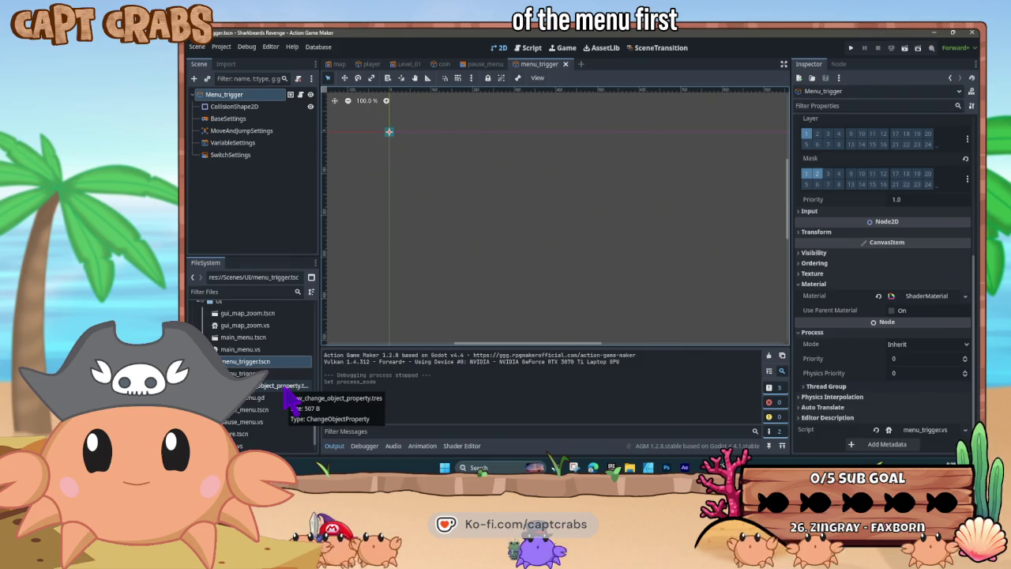
mouse_move(293, 383)
left_mouse_down()
mouse_move(316, 40)
mouse_move(518, 68)
mouse_move(509, 79)
mouse_move(566, 73)
left_mouse_up()
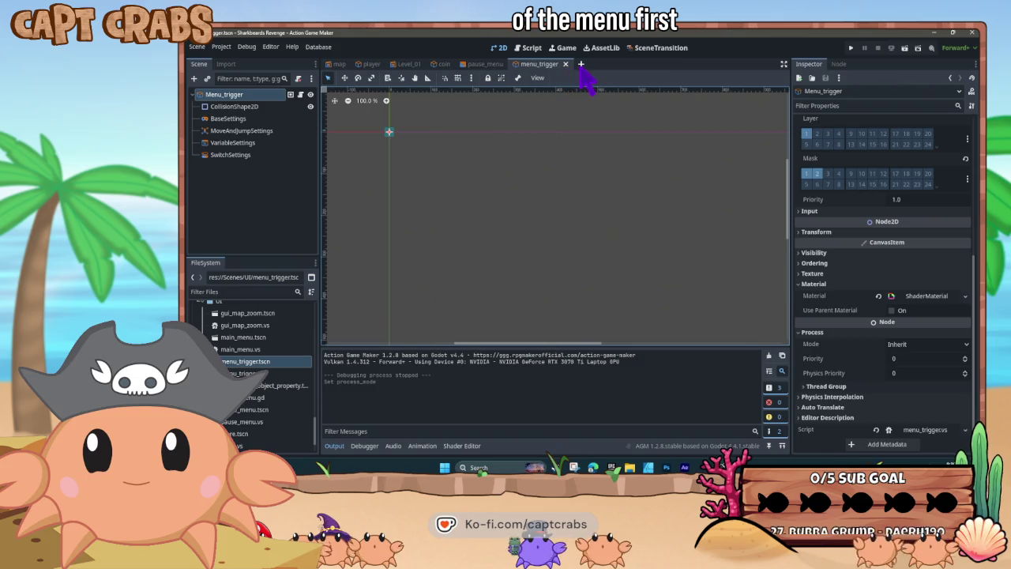
left_click(582, 66)
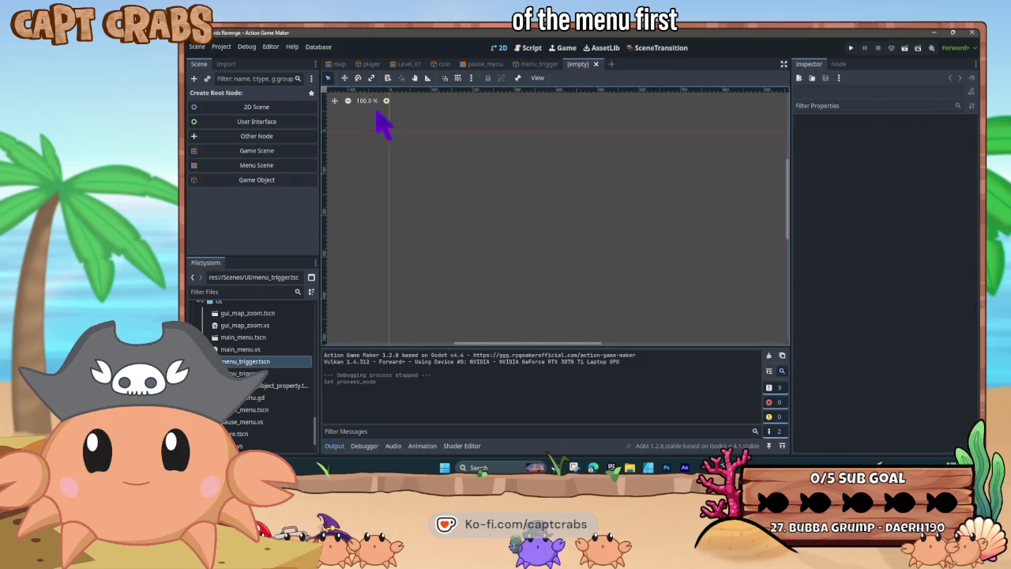
Create an Empty Object game object 'Pause Menu Text' in the Player group with input devices enabled
left_click(283, 180)
left_click(474, 136)
type("Pa")
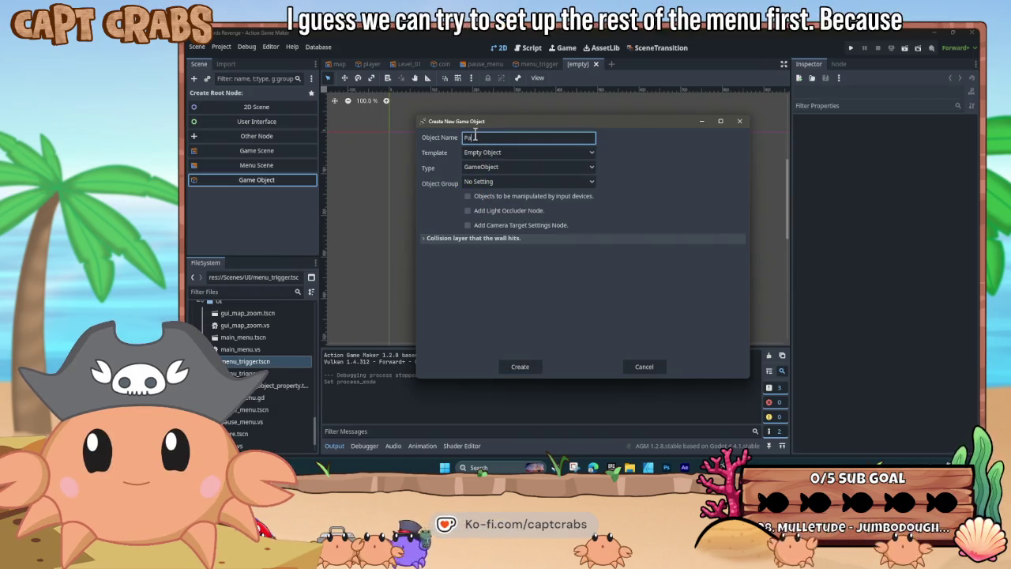
type("use Menu Text")
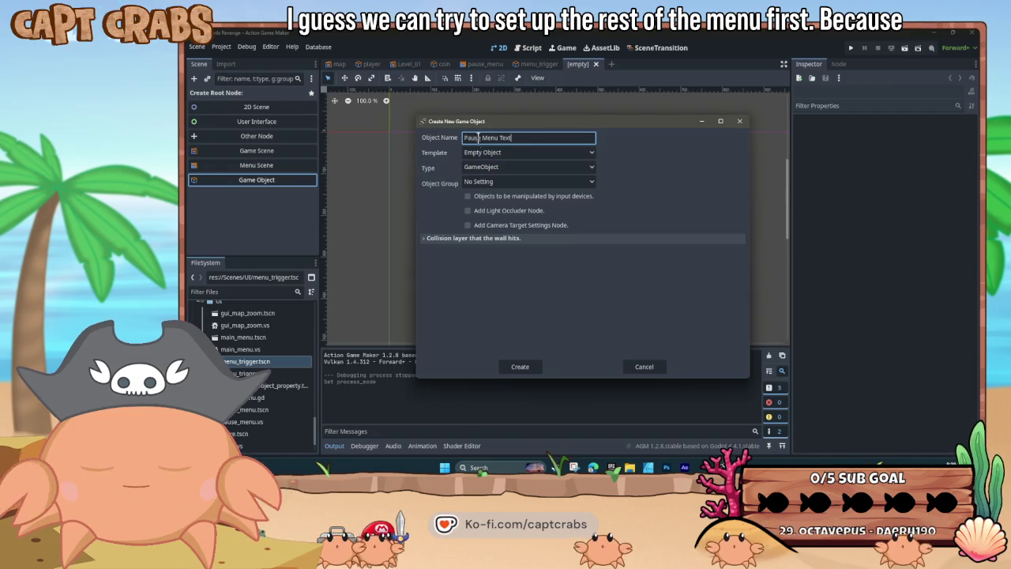
left_click(500, 155)
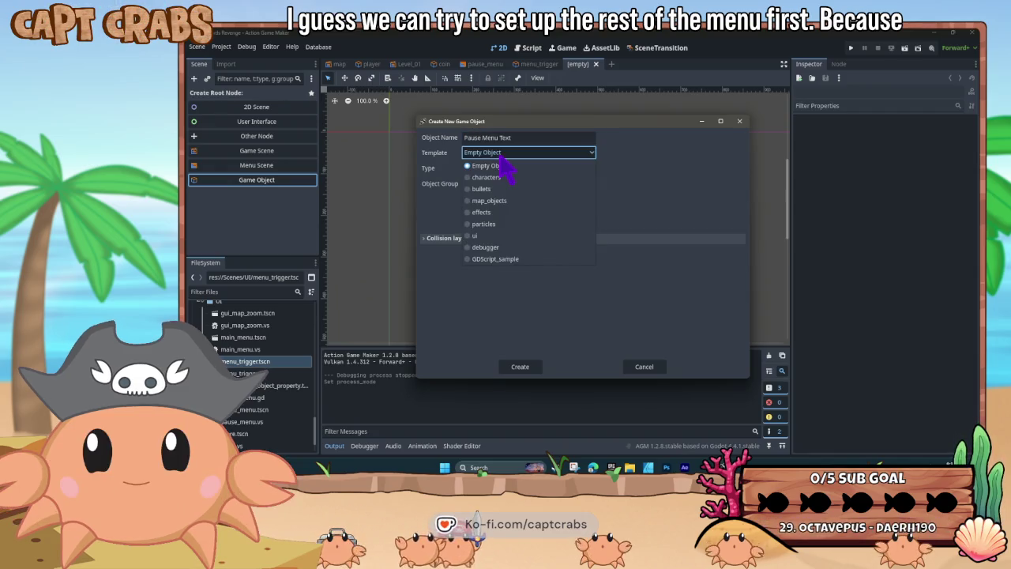
left_click(504, 166)
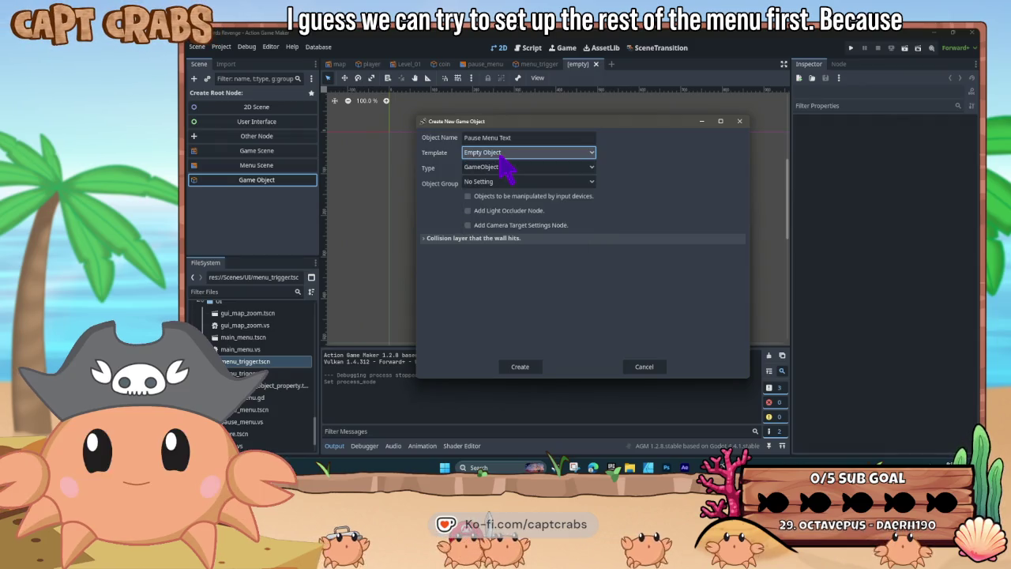
left_click(521, 183)
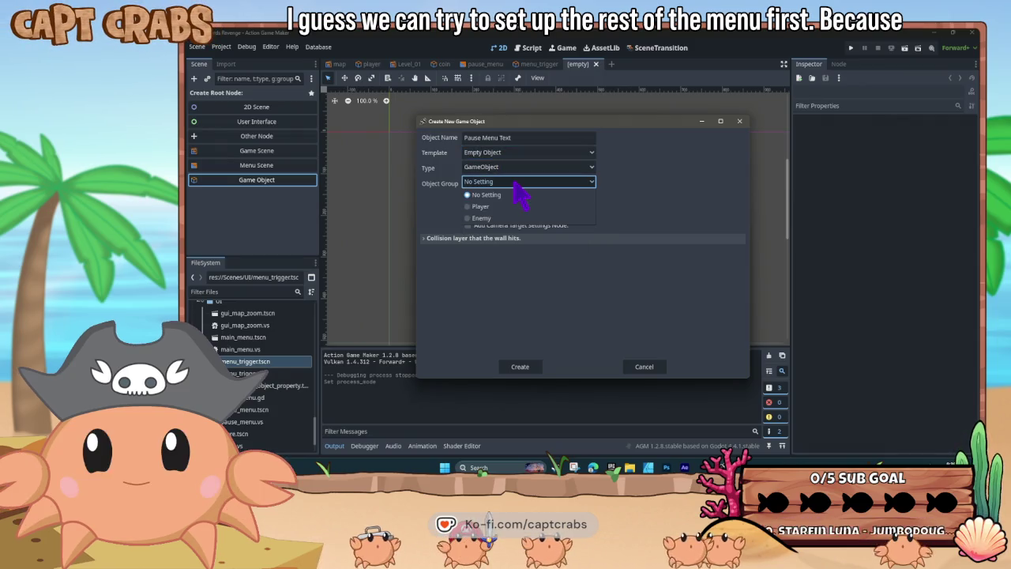
left_click(504, 209)
left_click(475, 196)
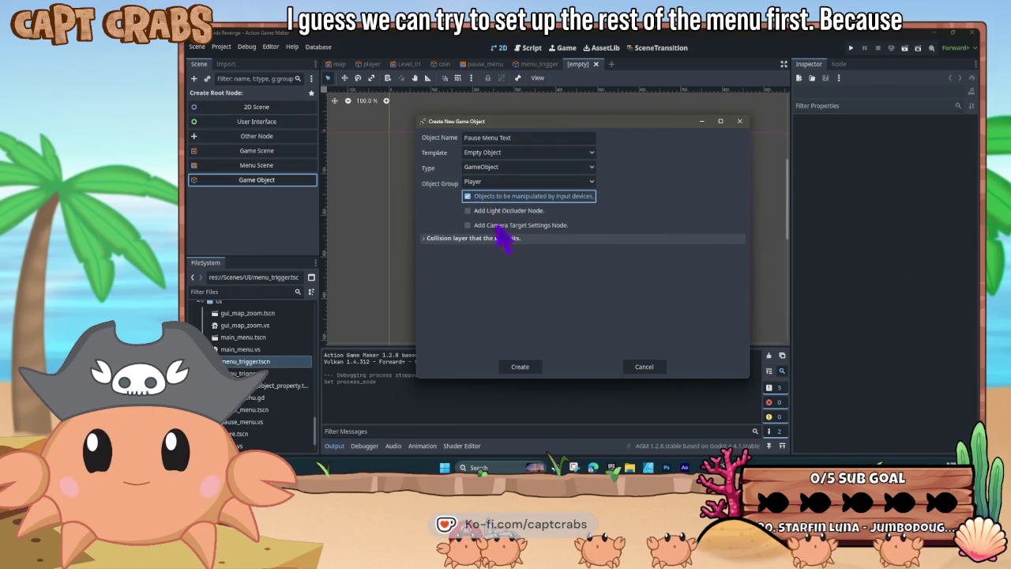
left_click(524, 371)
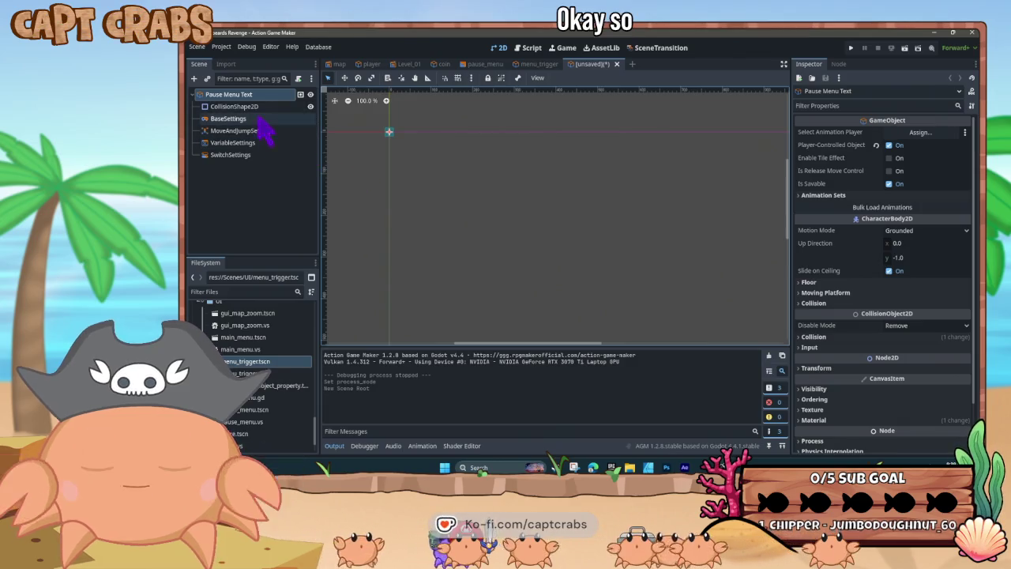
Attach new visual script pause_menu_text.vs and mark State001 not affected by gravity
left_click(300, 83)
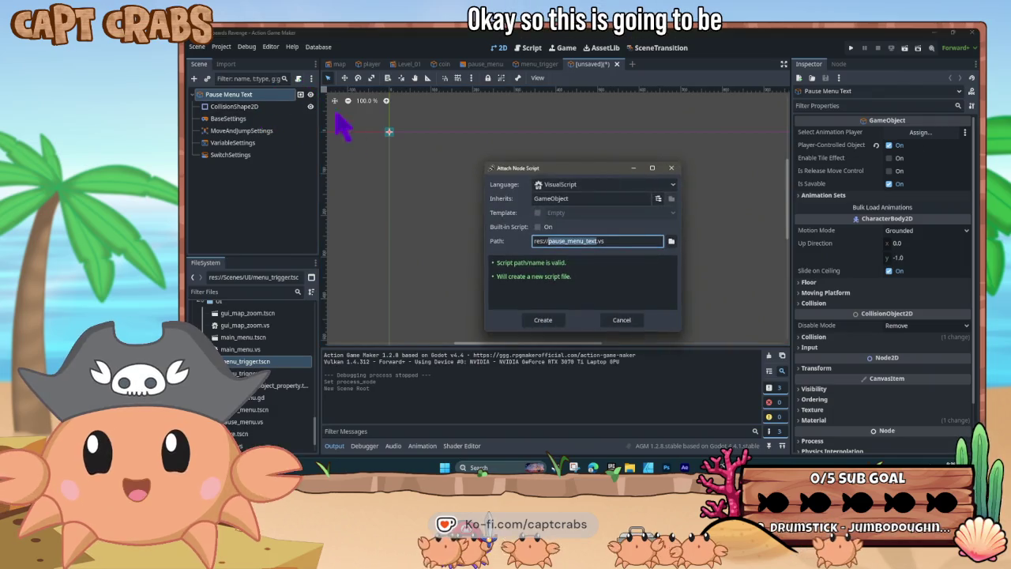
left_click(543, 320)
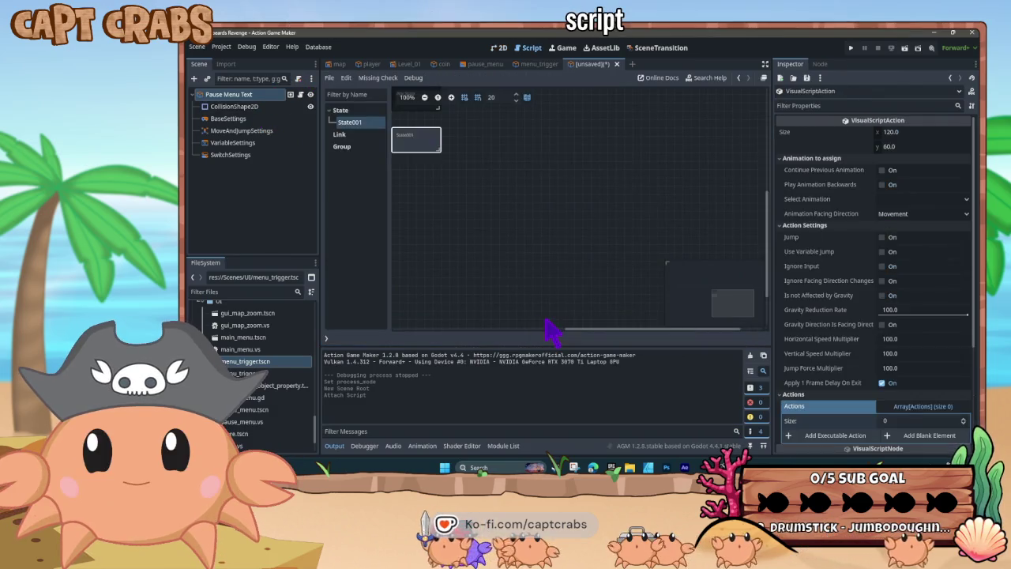
left_click(882, 296)
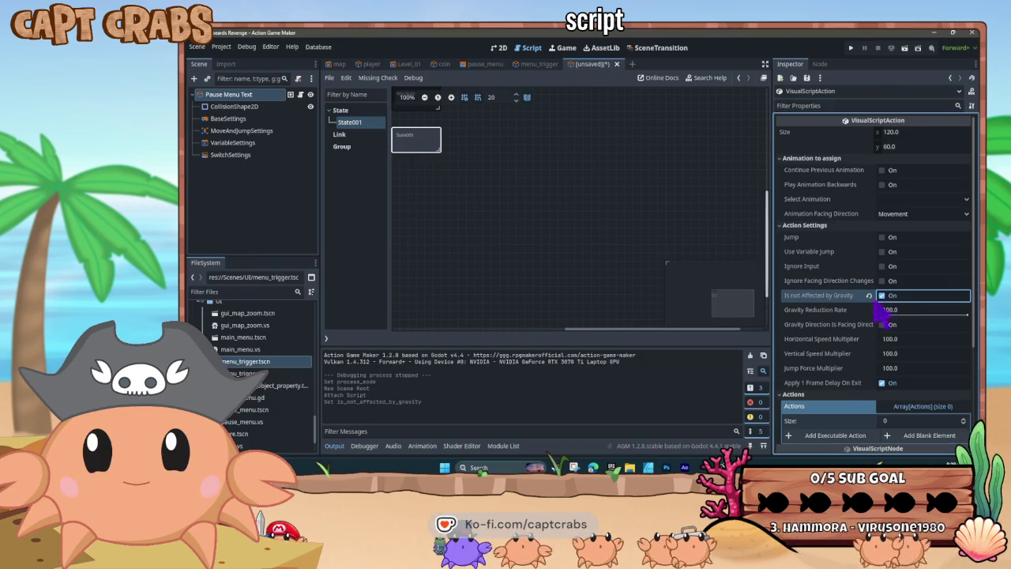
scroll(797, 317, "down", 3)
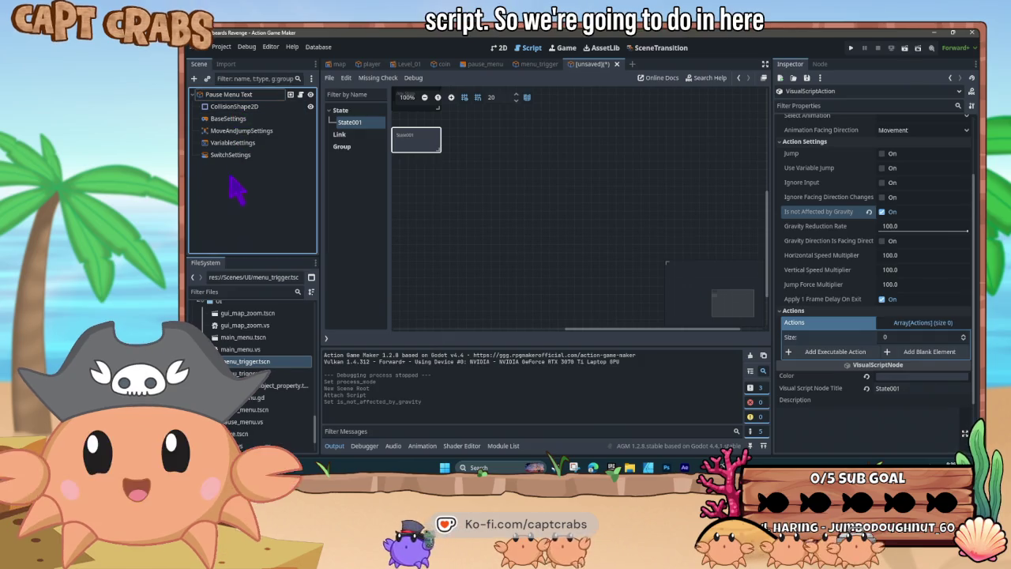
Add a Sprite2D child node to Pause Menu Text
right_click(276, 98)
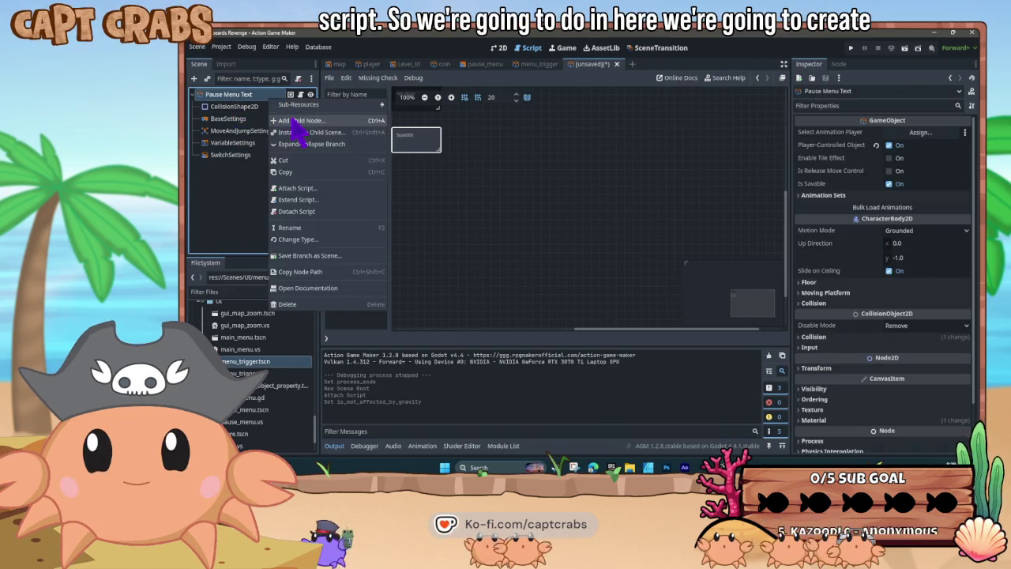
left_click(293, 120)
type("Spri")
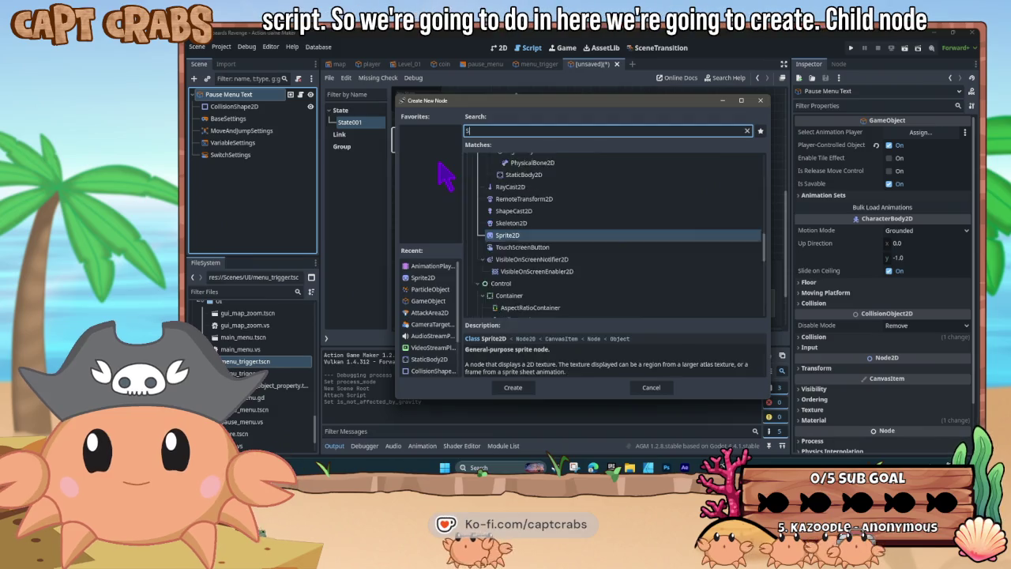
key("Return")
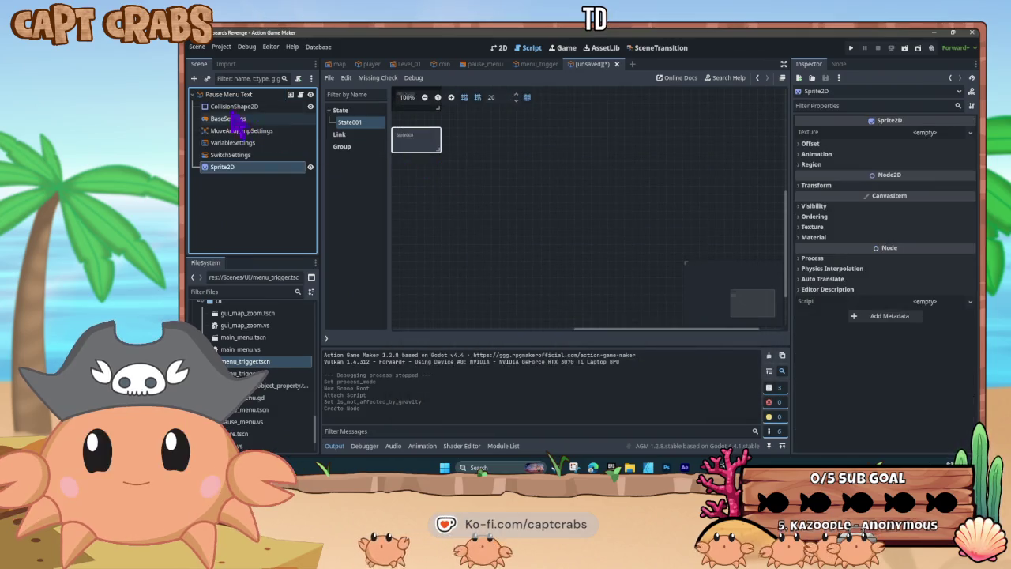
Add an AnimationPlayer child node to Pause Menu Text, then select the Sprite2D
right_click(229, 101)
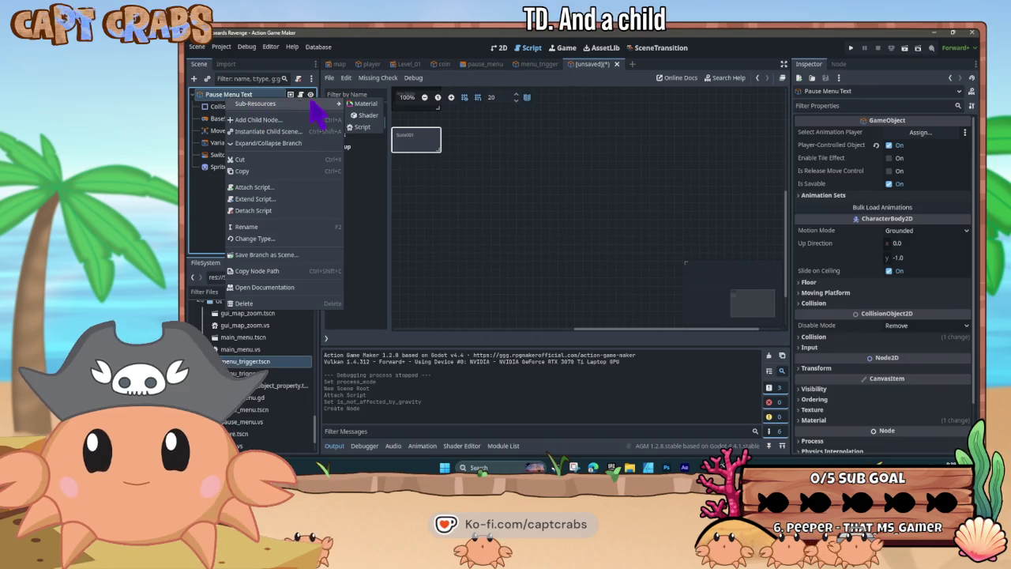
left_click(292, 119)
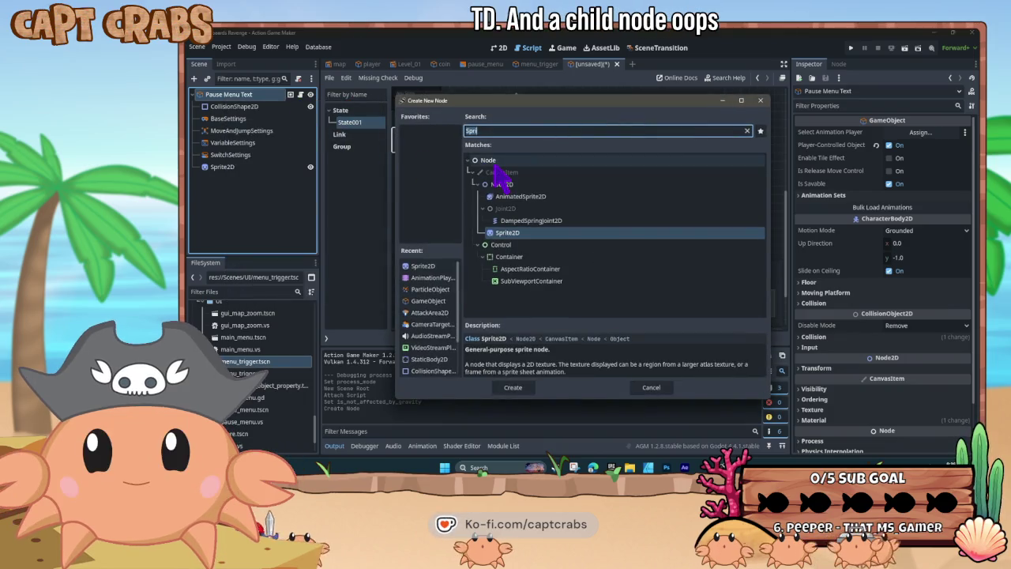
type("anima")
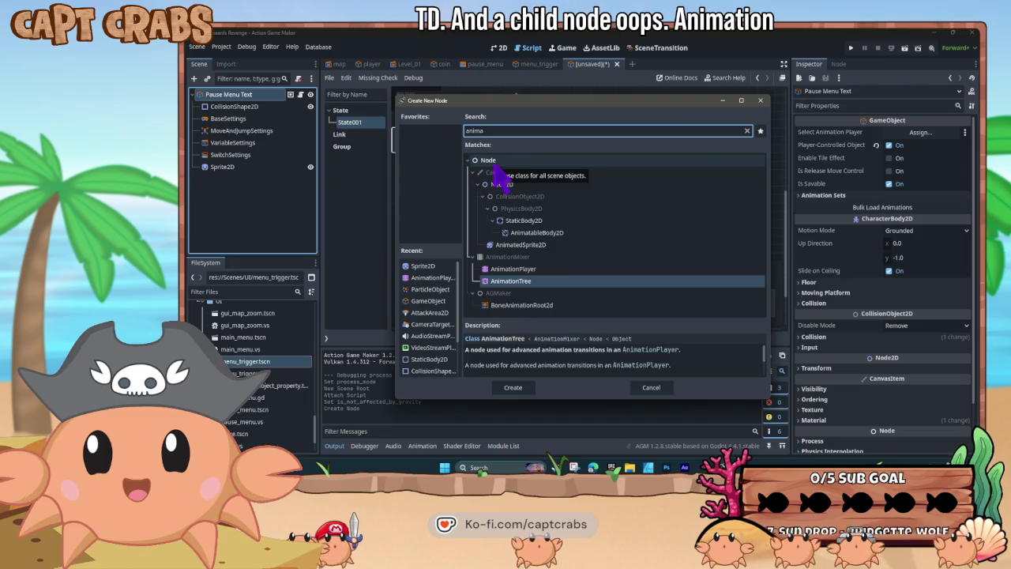
double_click(521, 269)
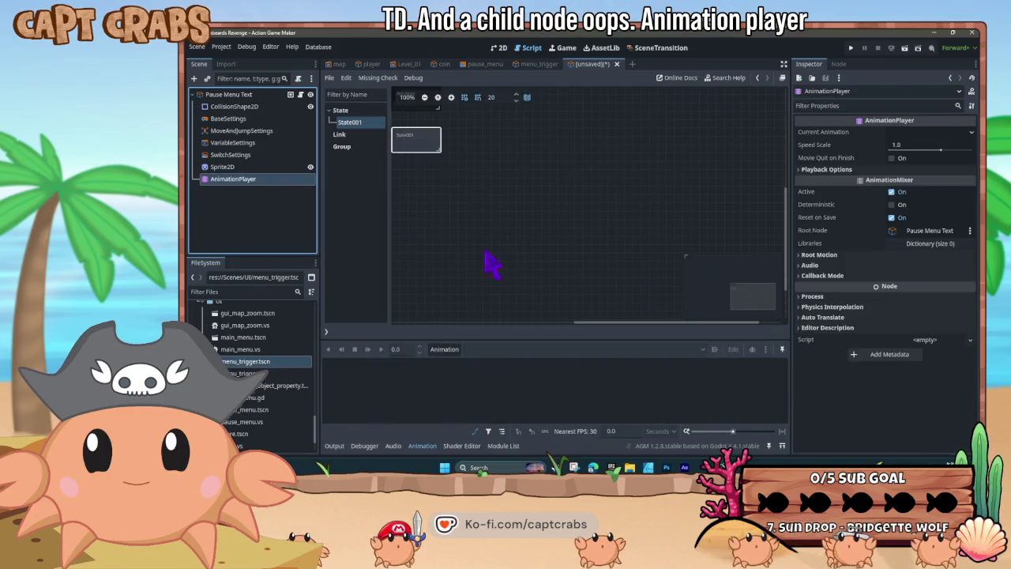
left_click(228, 168)
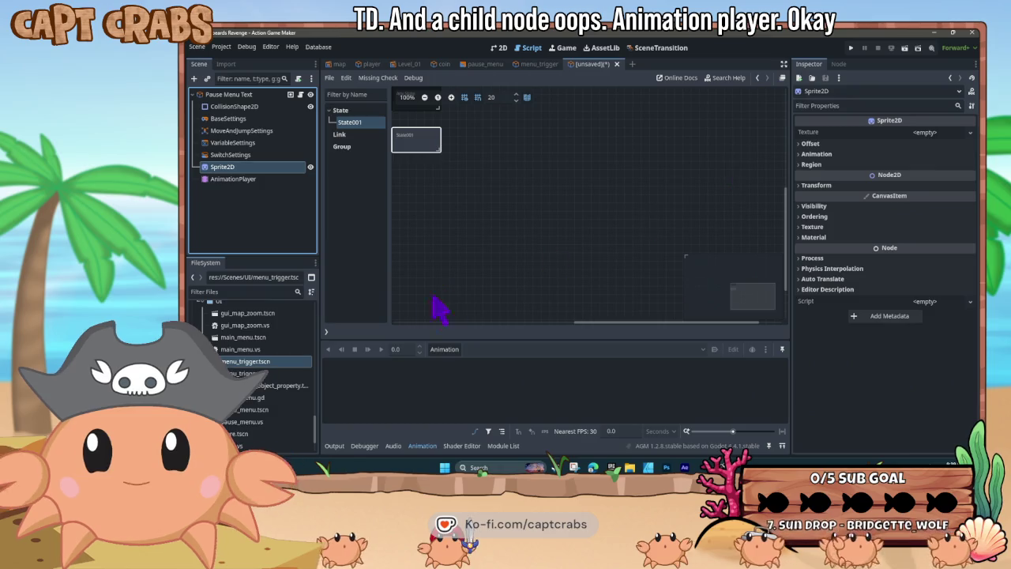
scroll(269, 396, "up", 2)
Assign Pause Menu Text.png as the Sprite2D's texture and view it in 2D
scroll(268, 397, "up", 5)
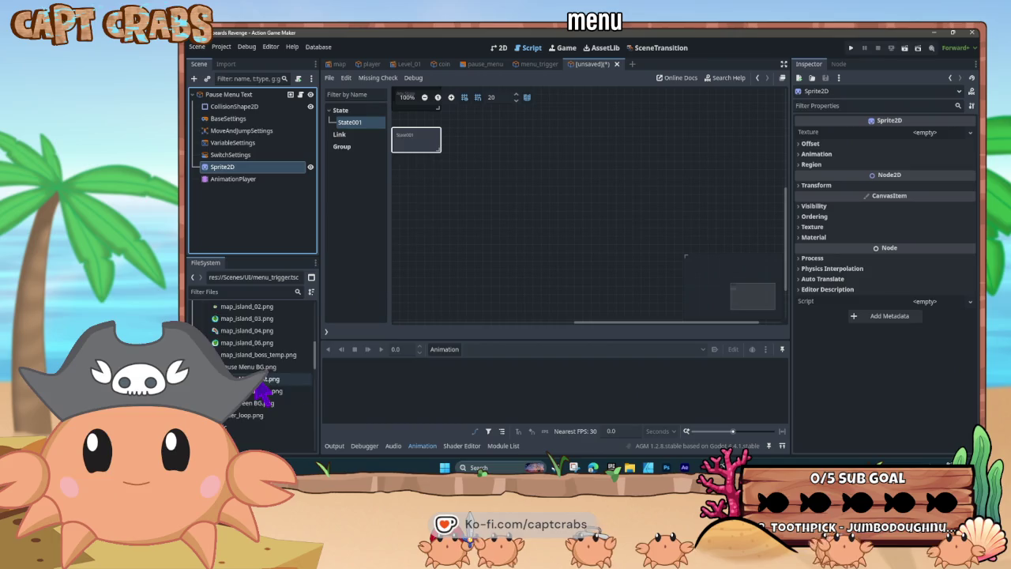
scroll(263, 395, "up", 1)
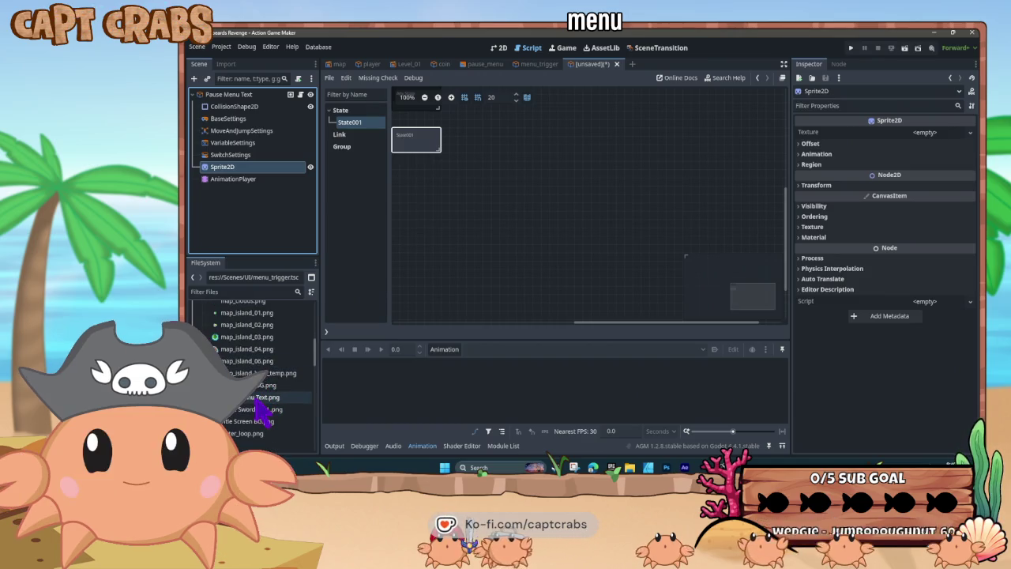
left_click_drag(256, 399, 934, 142)
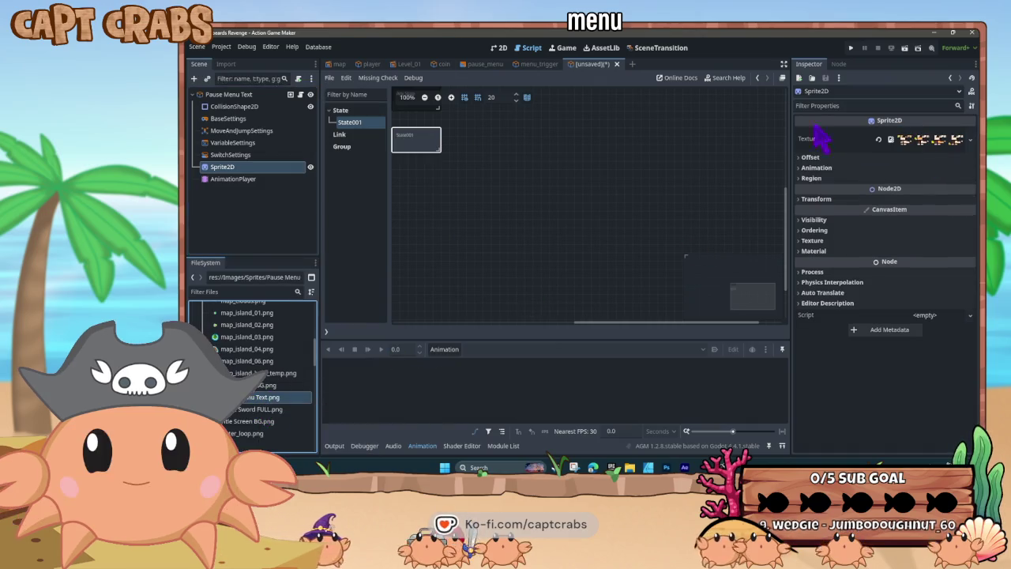
left_click(500, 48)
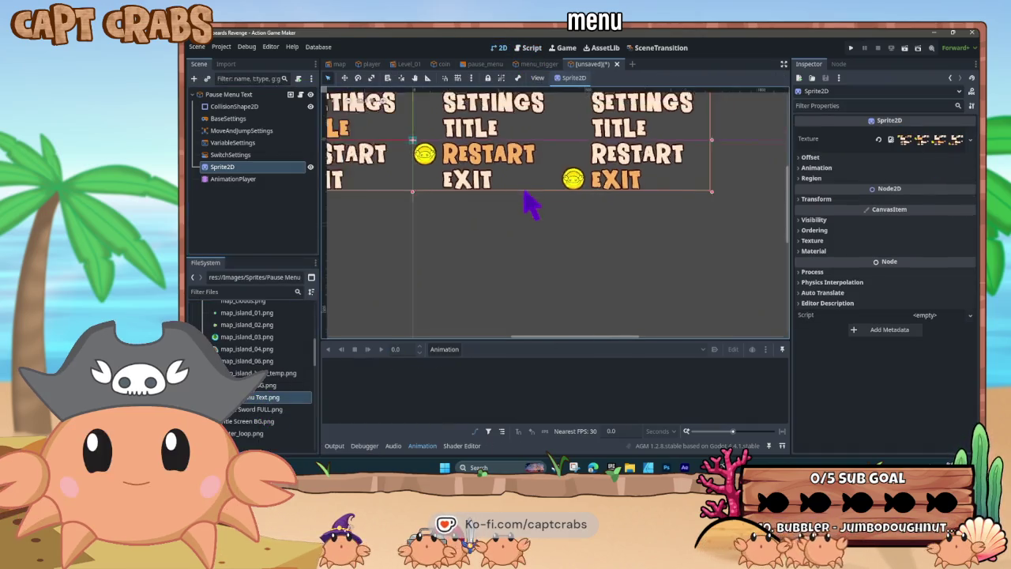
Set the sprite's Hframes to 4 and recentre it in the 2D view
scroll(530, 204, "down", 2)
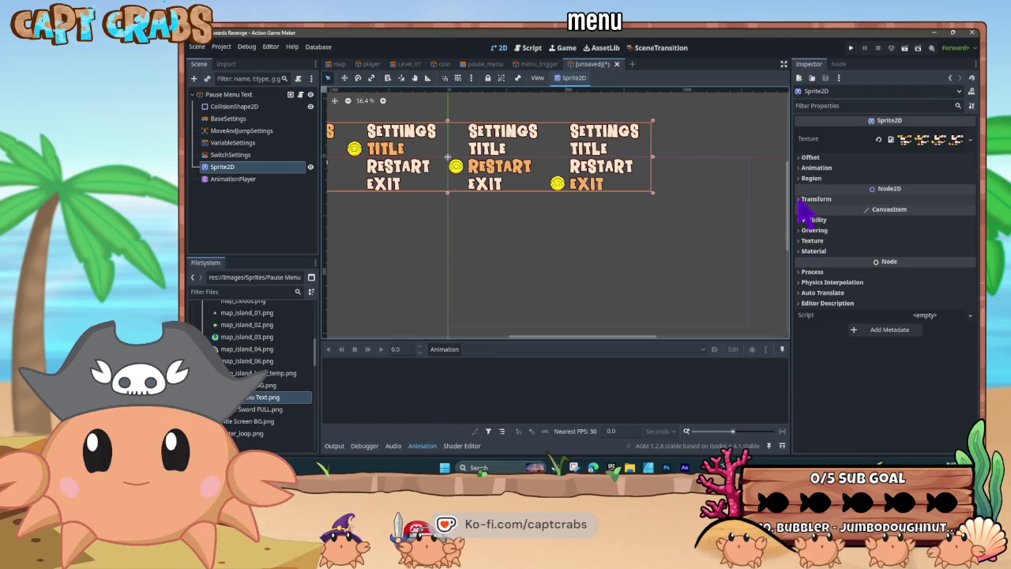
left_click(806, 168)
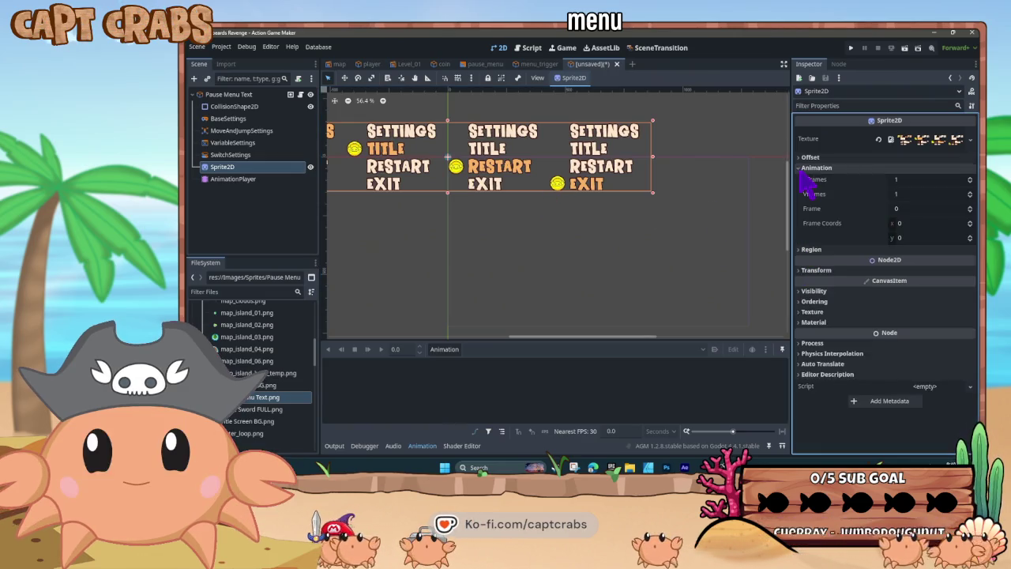
left_click(907, 178)
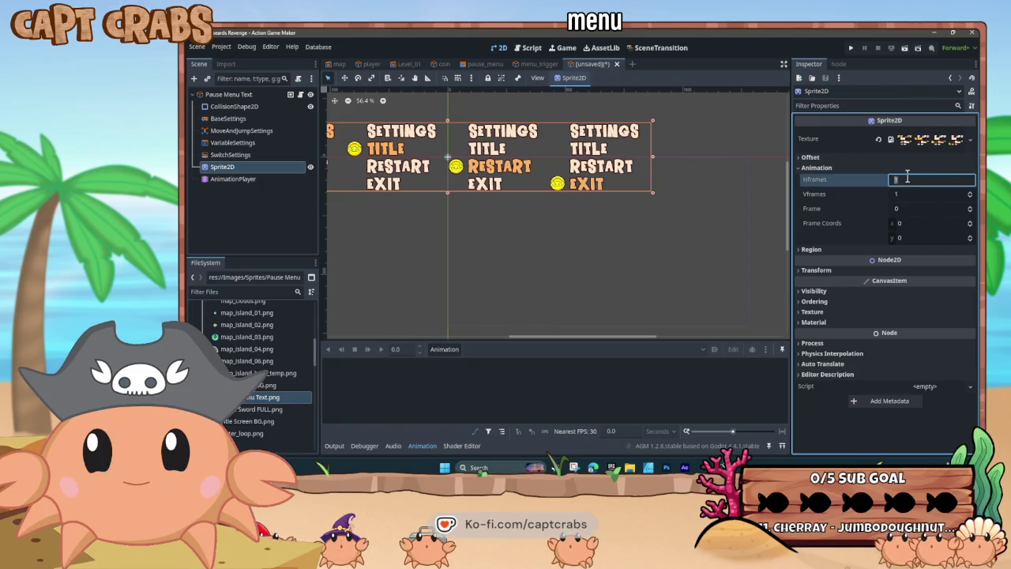
type("4")
key("Return")
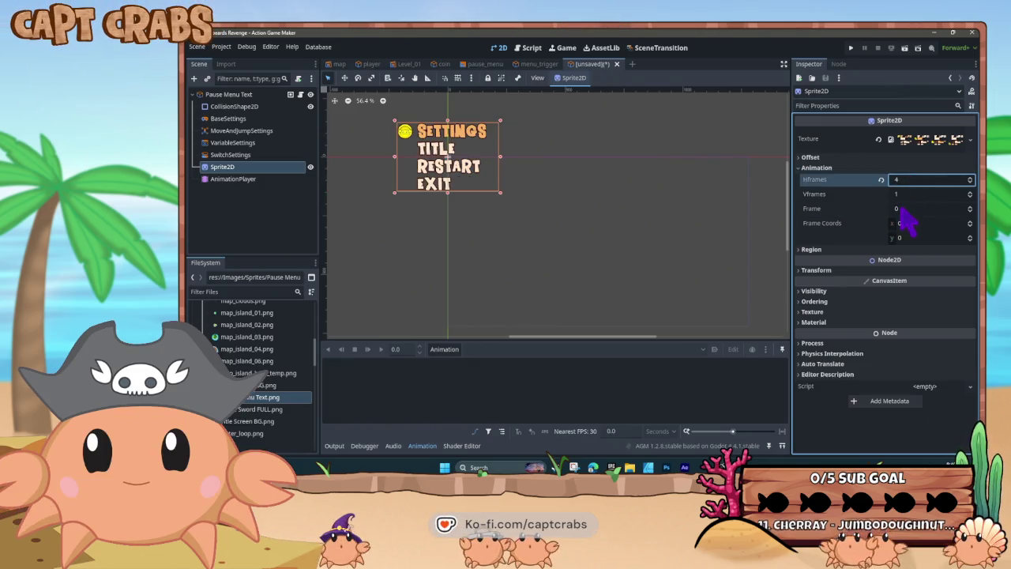
left_click(880, 198)
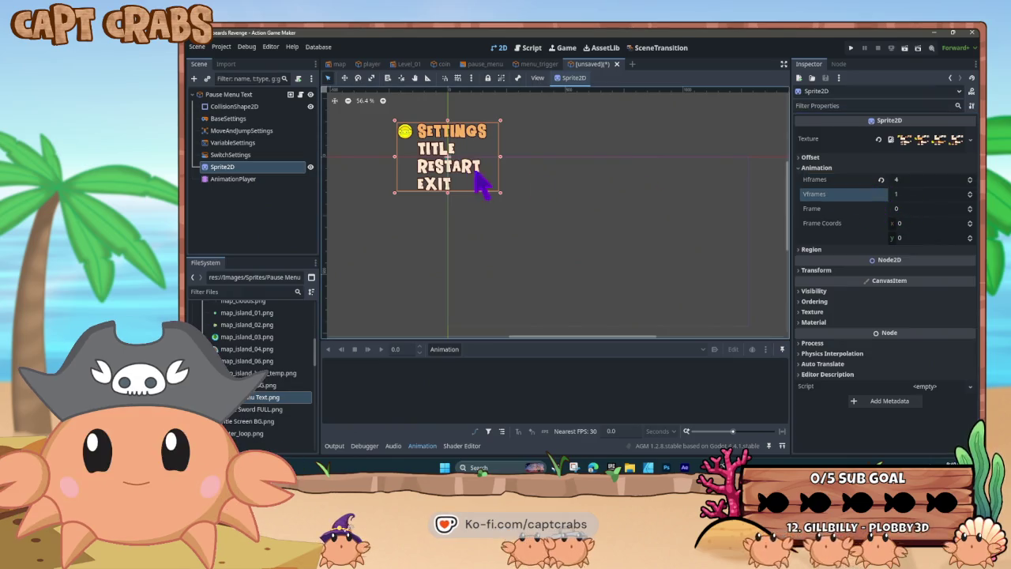
left_click_drag(417, 185, 461, 209)
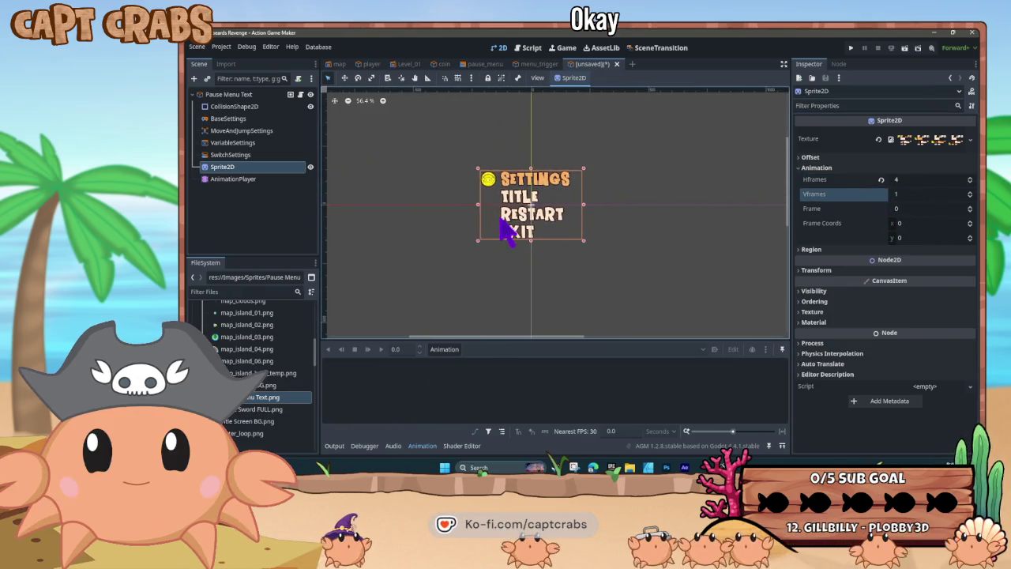
key("ctrl+s")
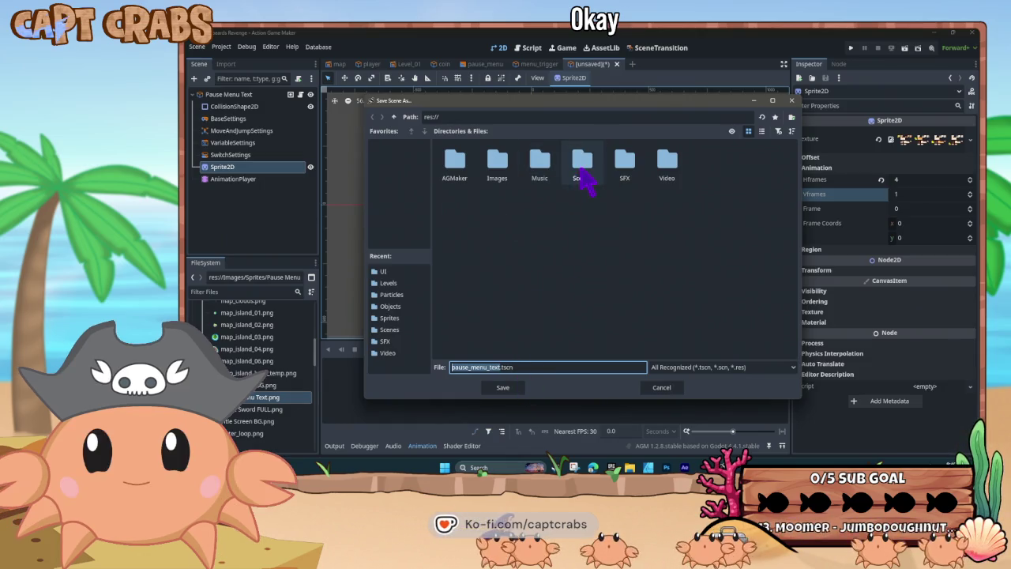
Open the Scenes > UI folder and save the scene there as pause_menu_text.tscn
double_click(582, 170)
double_click(582, 169)
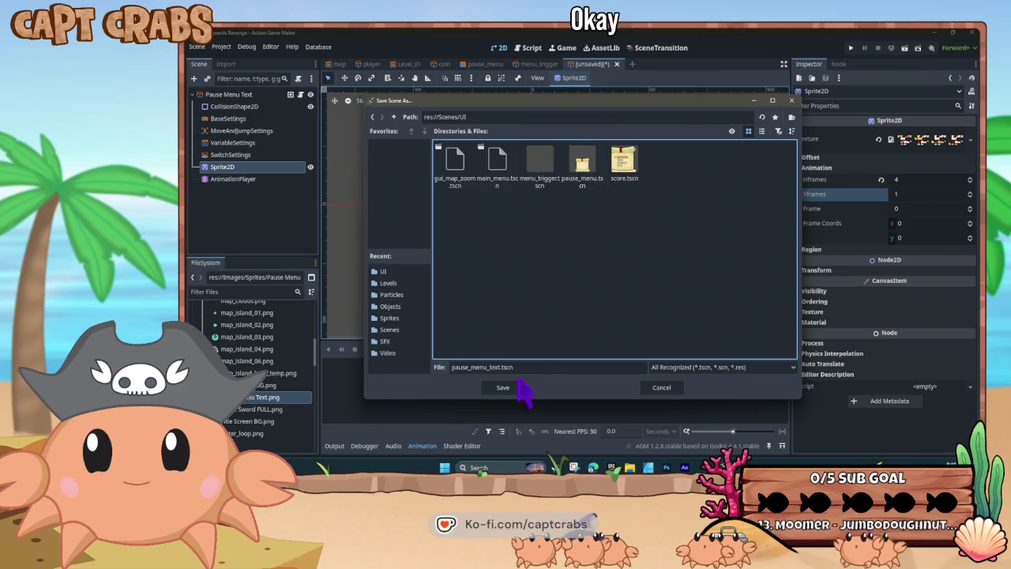
left_click(518, 385)
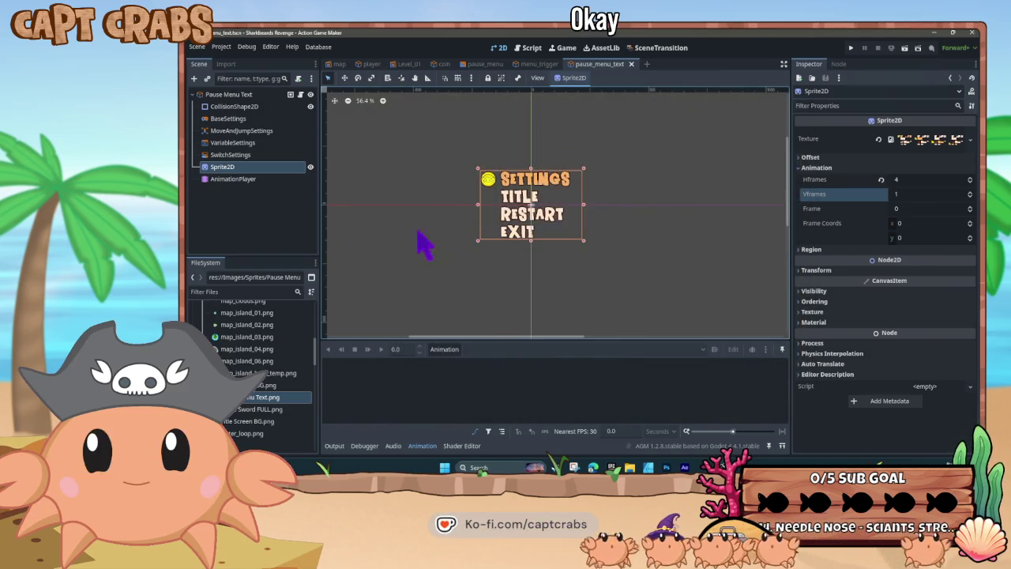
left_click(253, 180)
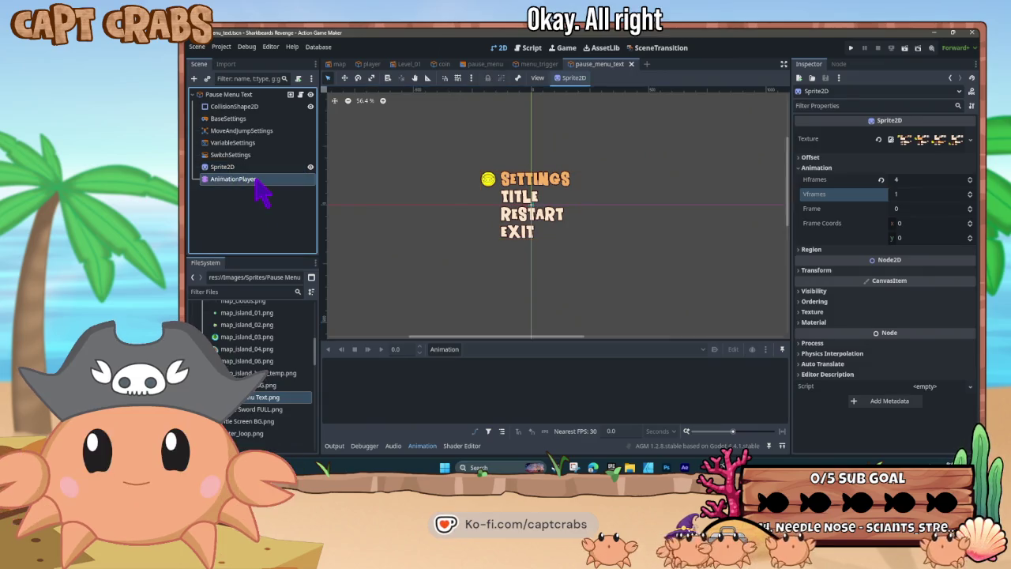
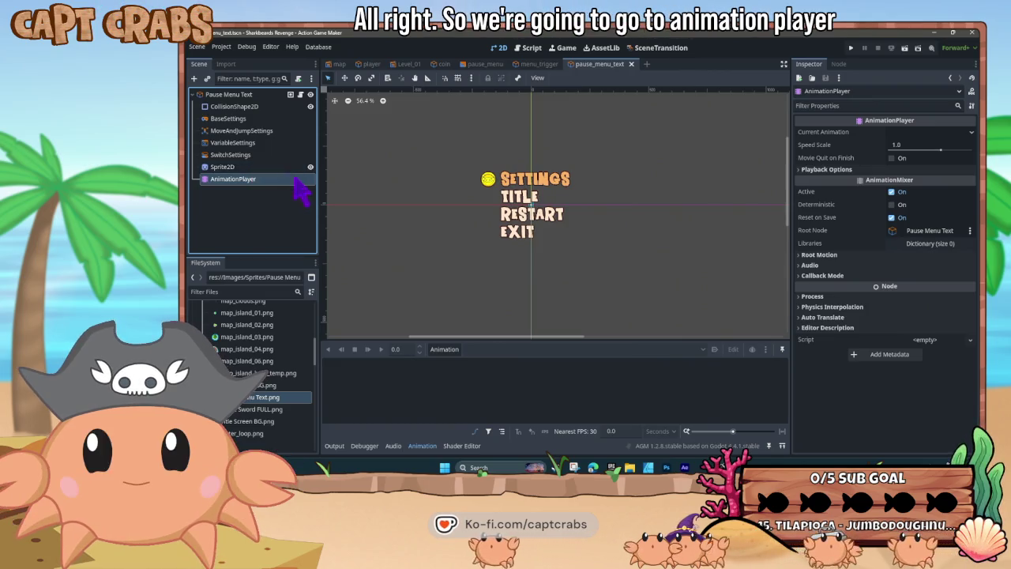
Create a Settings animation on the pause-menu sprite that keys its current frame
left_click(237, 167)
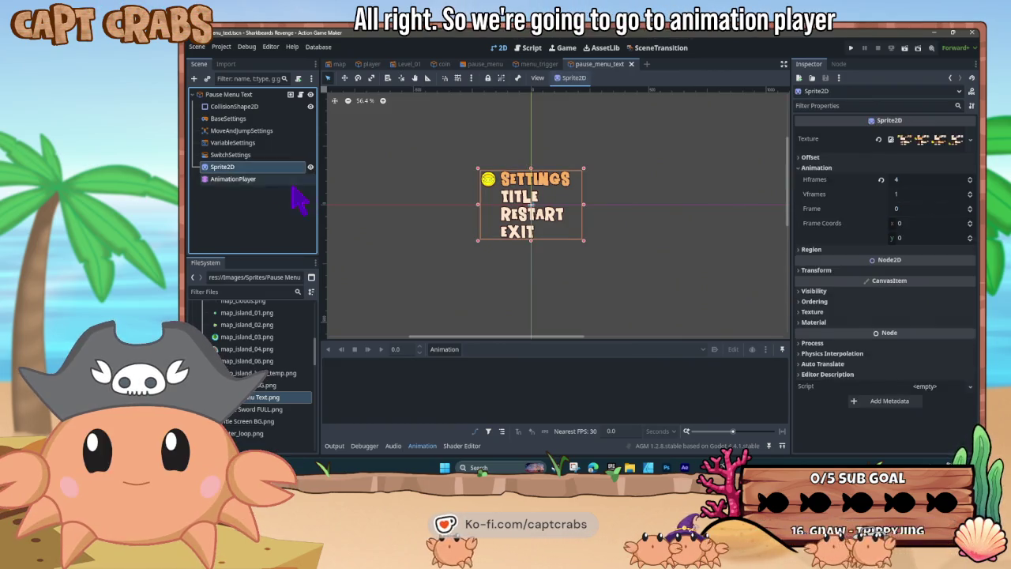
left_click(447, 351)
left_click(470, 379)
type("Setti")
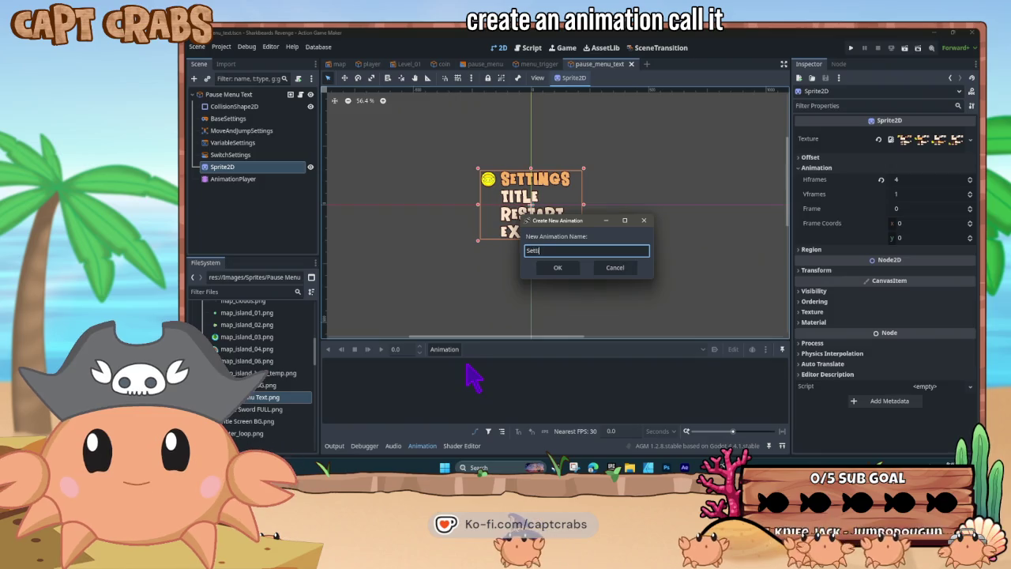
type("ngs")
key("Return")
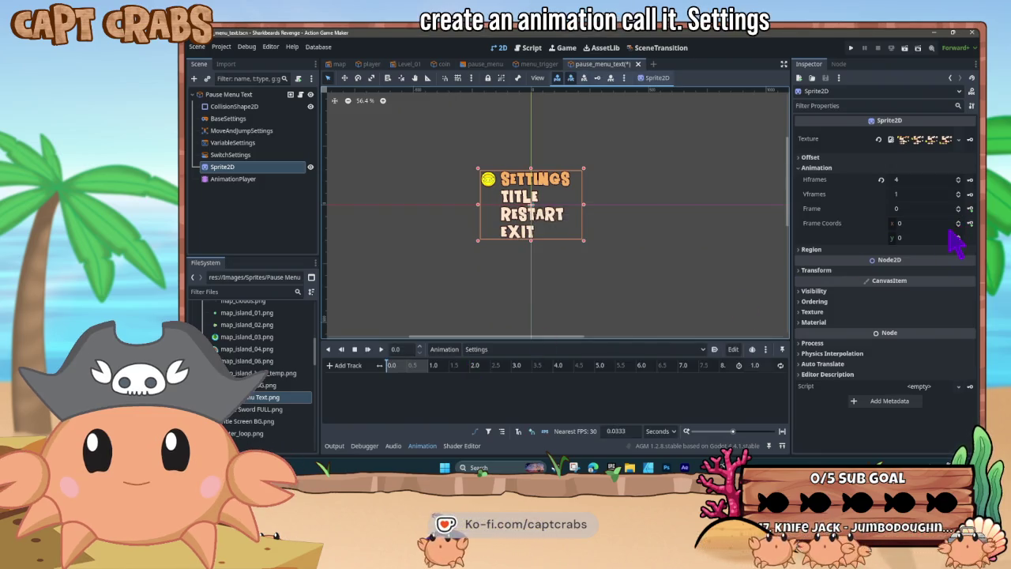
left_click(970, 209)
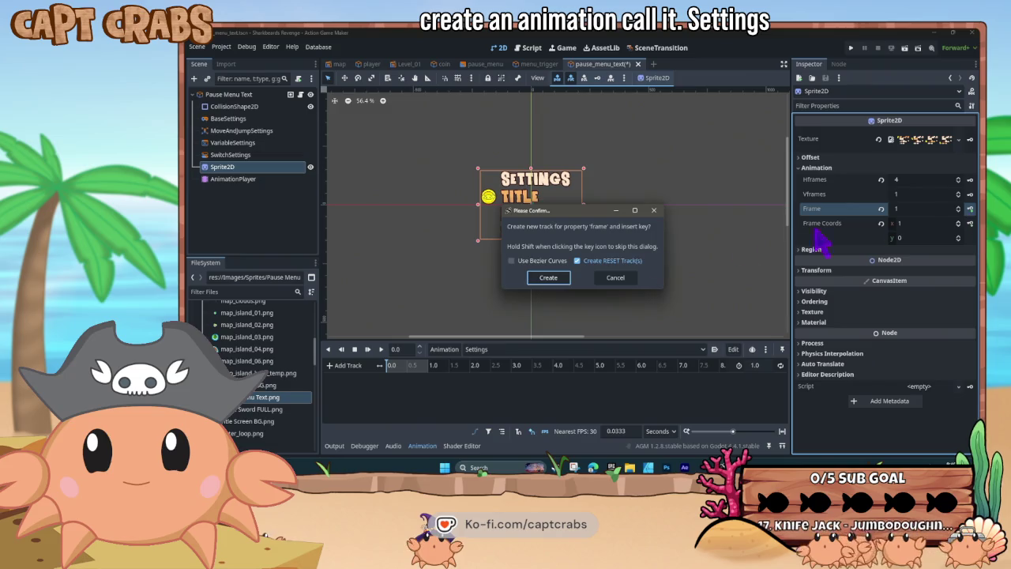
left_click(552, 281)
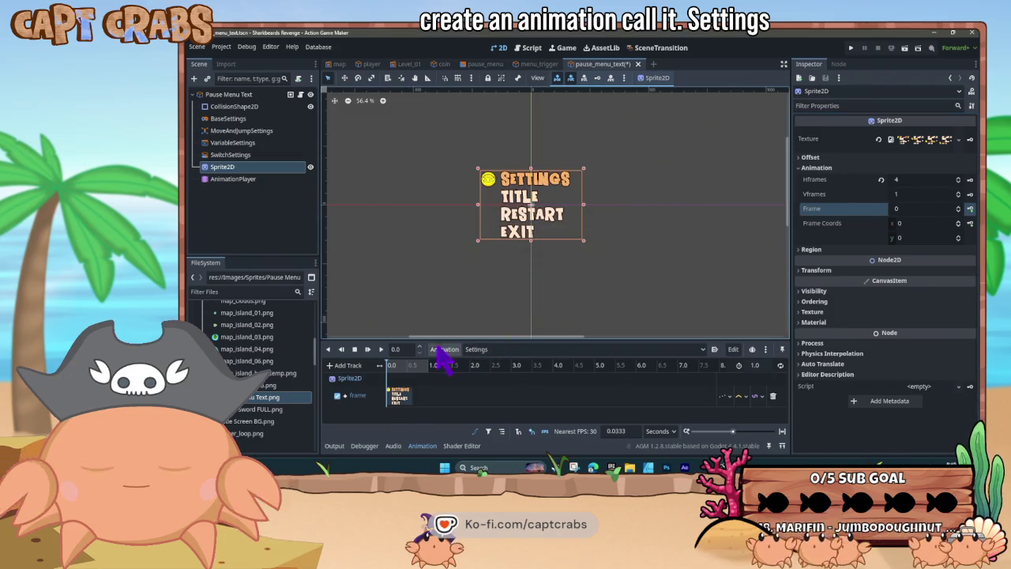
Add a Title animation that keys the sprite frame marking the TITLE item
key("ctrl+n")
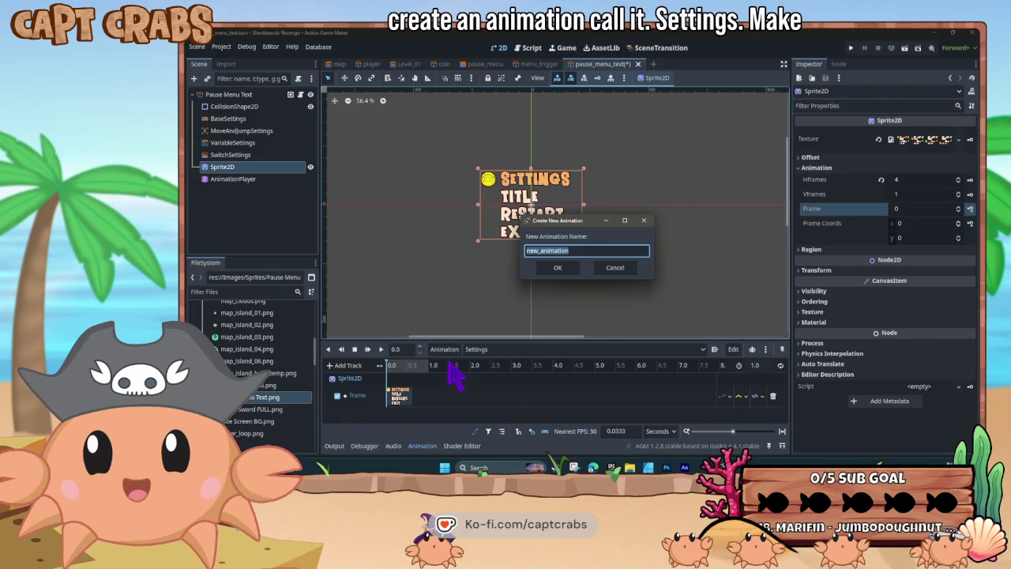
type("Title")
key("Return")
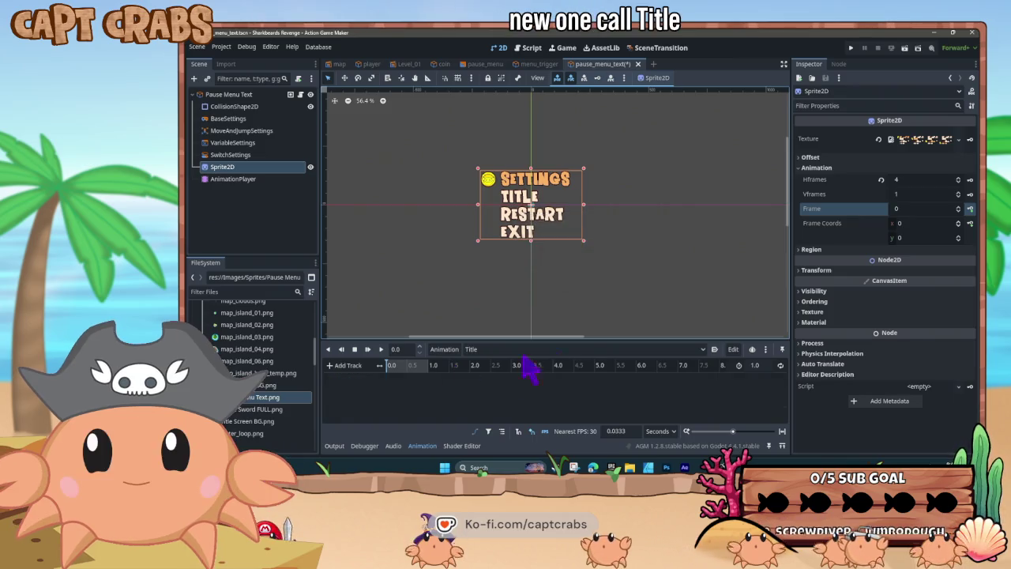
left_click(959, 206)
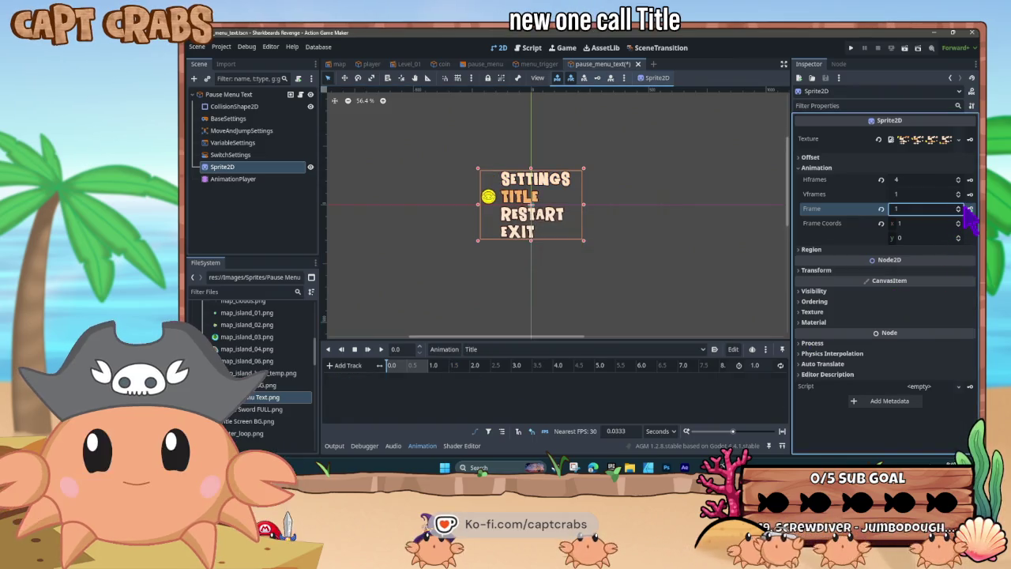
left_click(959, 206)
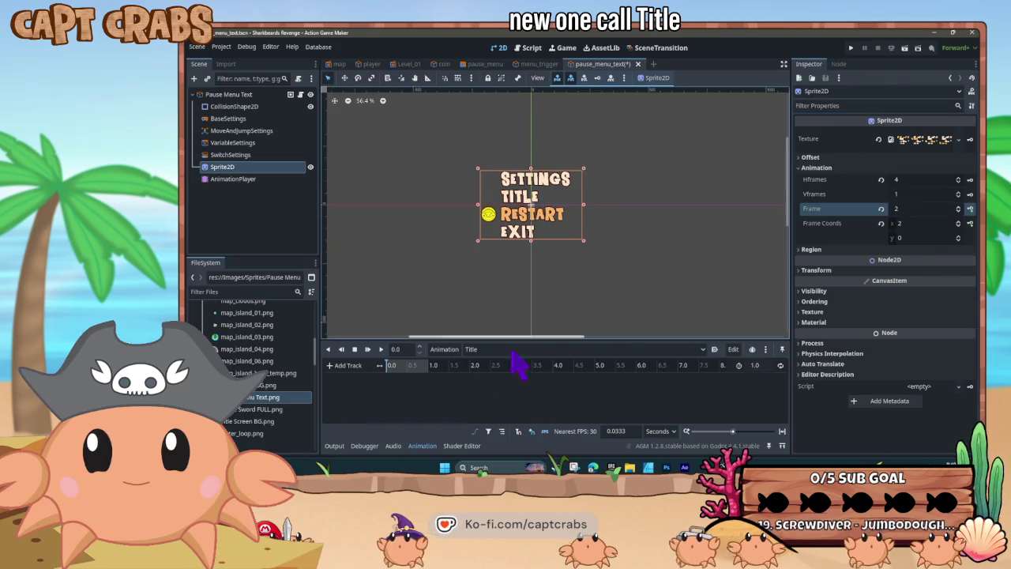
left_click(960, 211)
left_click(970, 209)
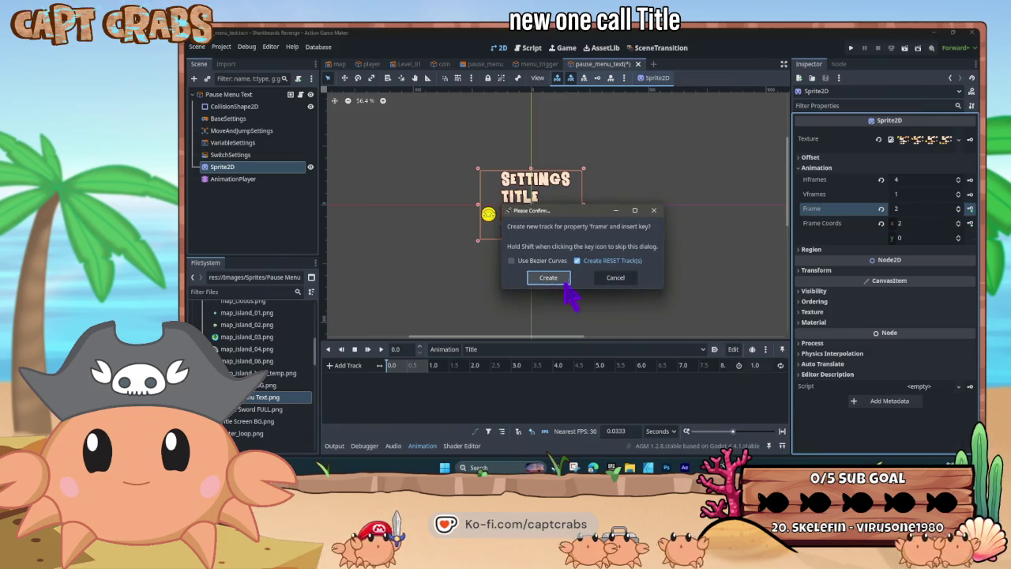
left_click(546, 275)
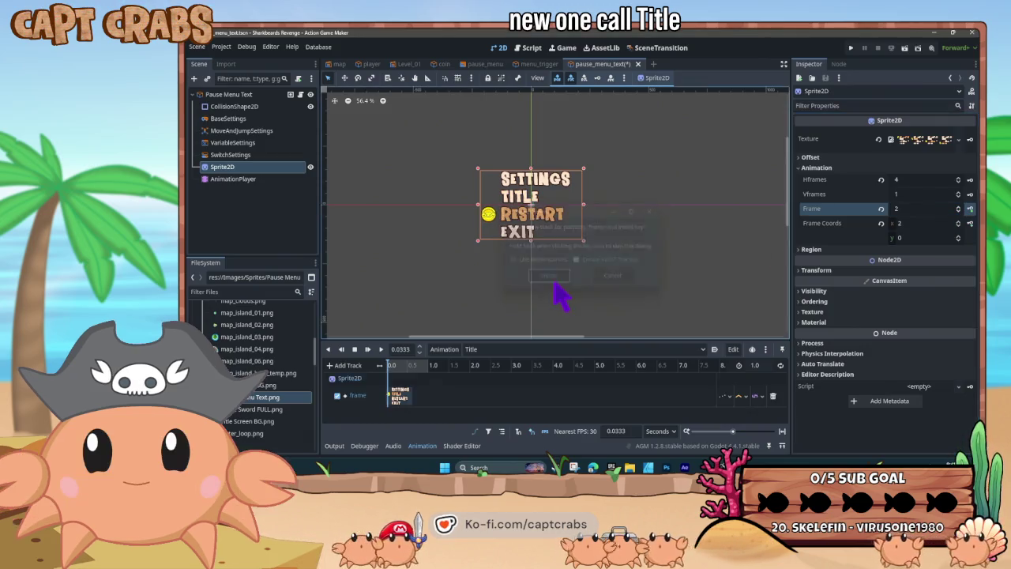
Add a Restart animation that keys the next sprite frame
left_click(452, 350)
left_click(461, 369)
type("Restart")
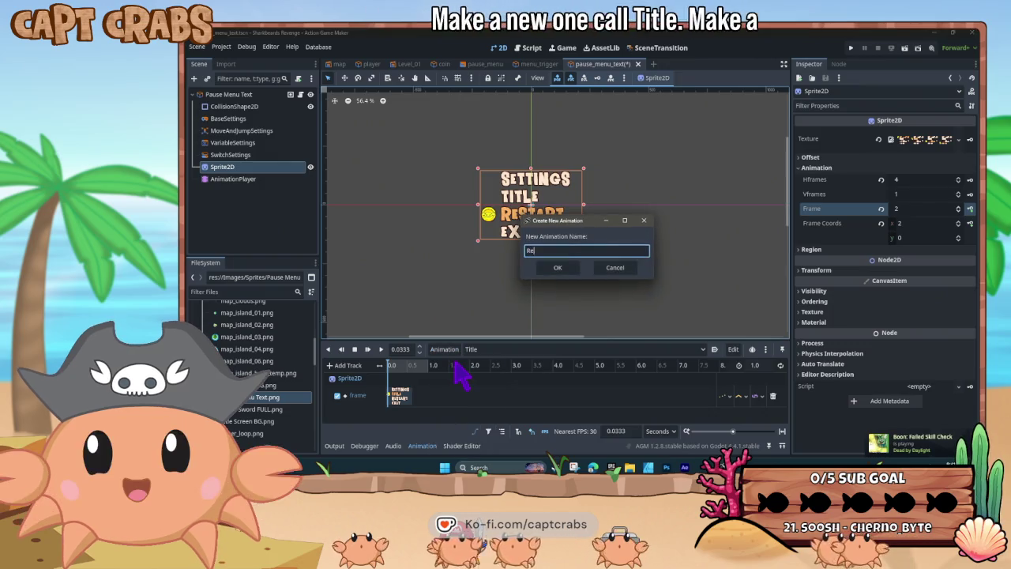
left_click(557, 268)
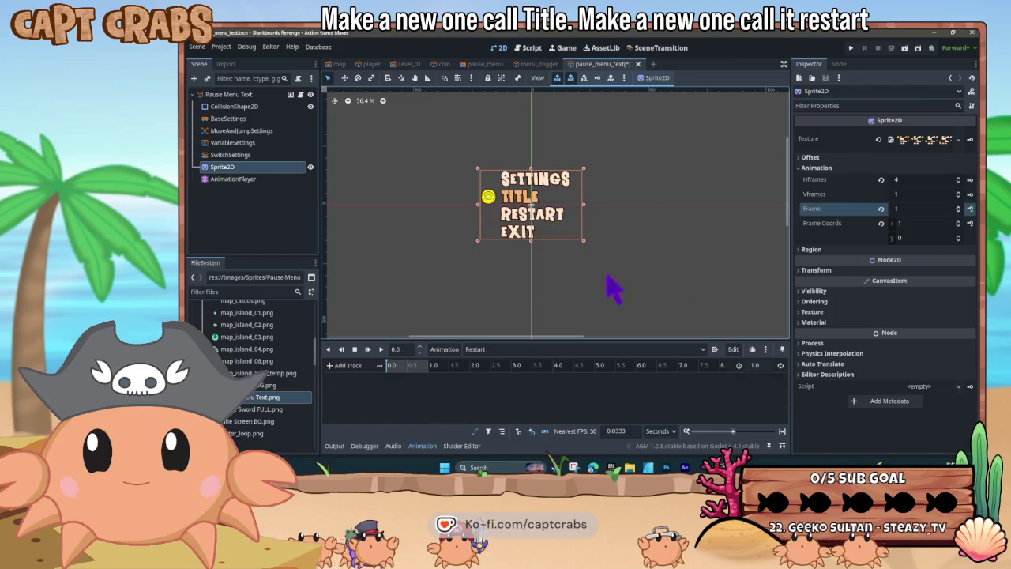
left_click(958, 205)
left_click(970, 208)
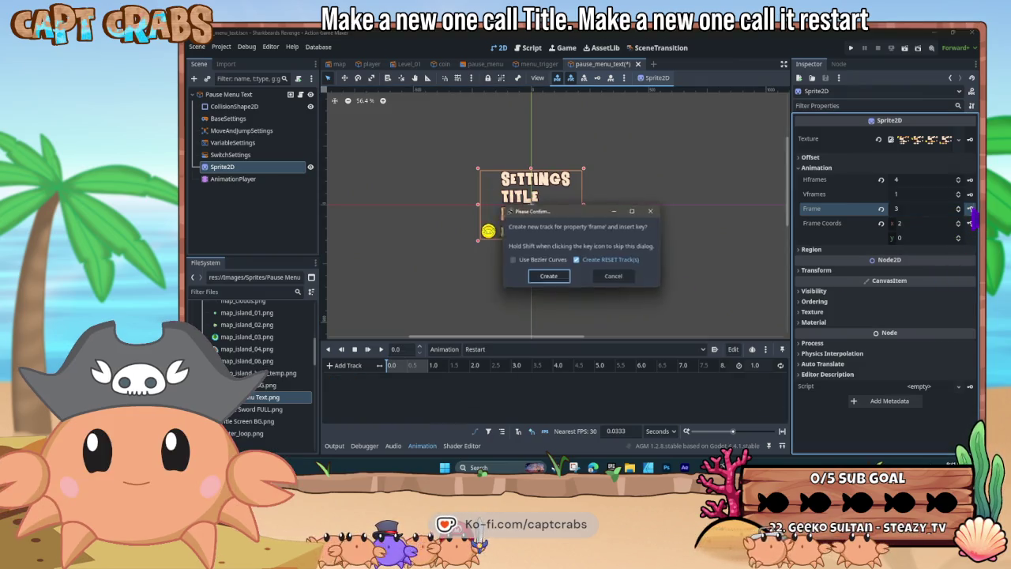
left_click(550, 278)
Add an Exit animation that keys sprite frame 3, marking the EXIT item
left_click(444, 349)
left_click(456, 368)
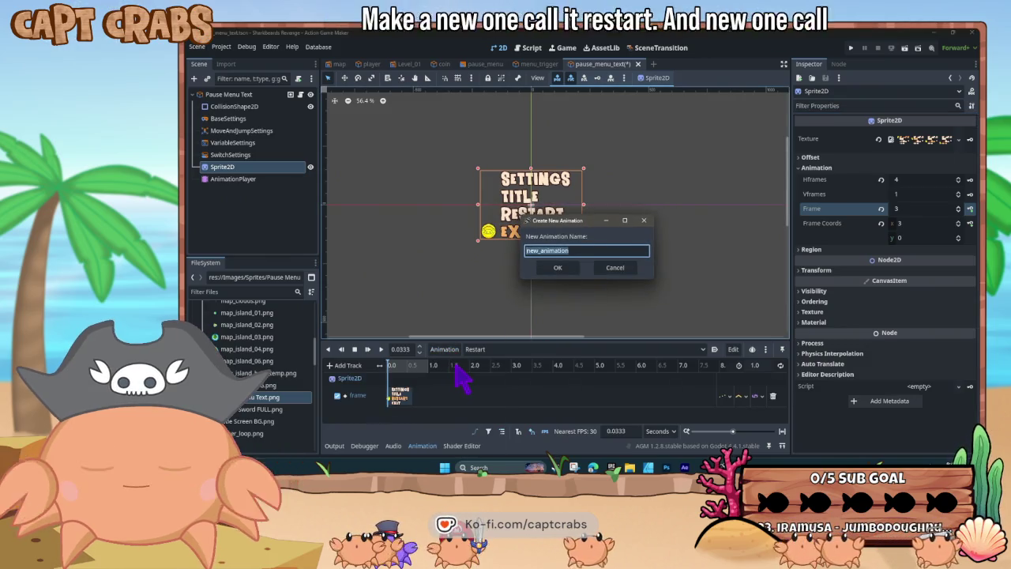
type("Exit")
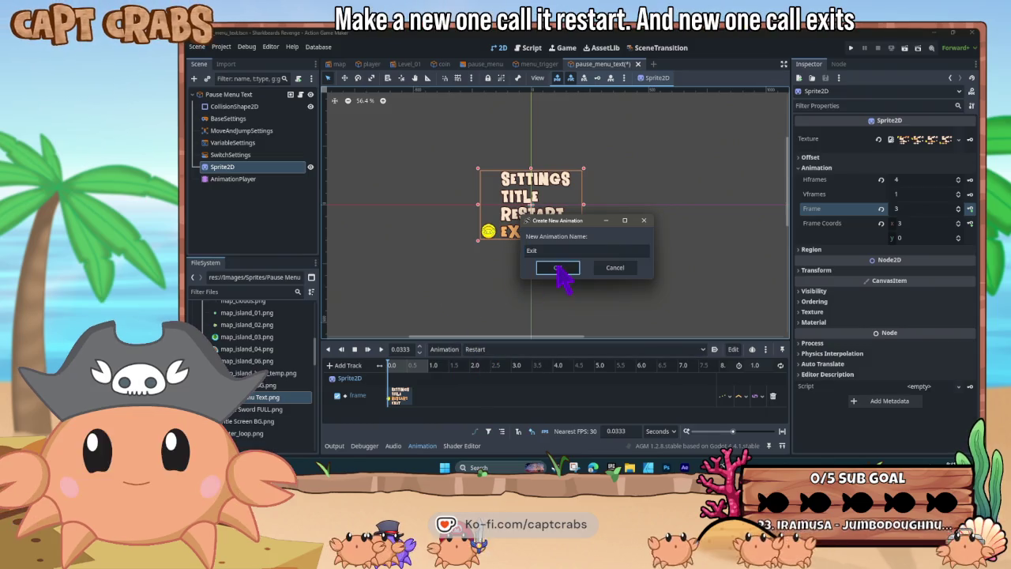
left_click(558, 268)
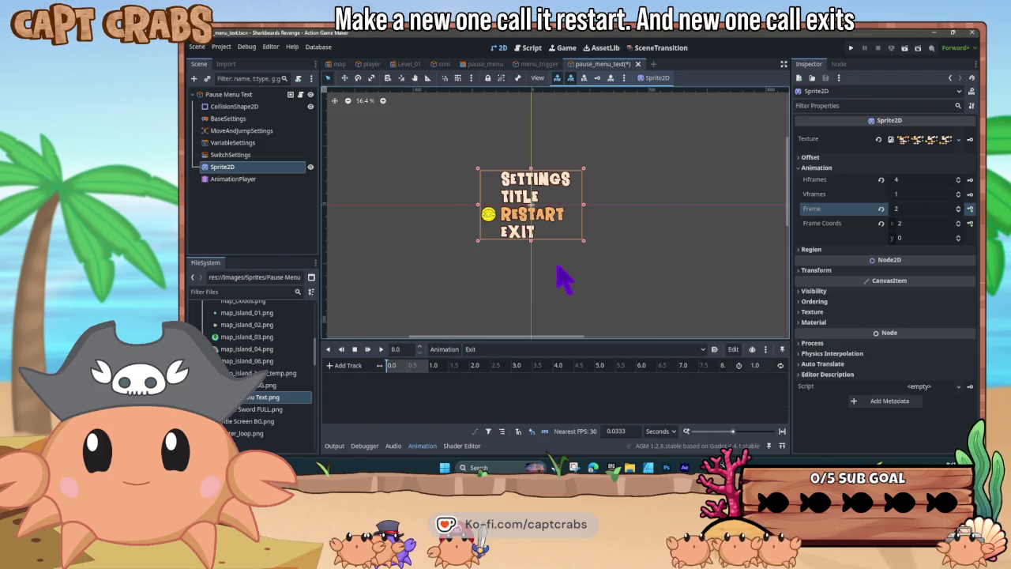
left_click(958, 207)
left_click(970, 209)
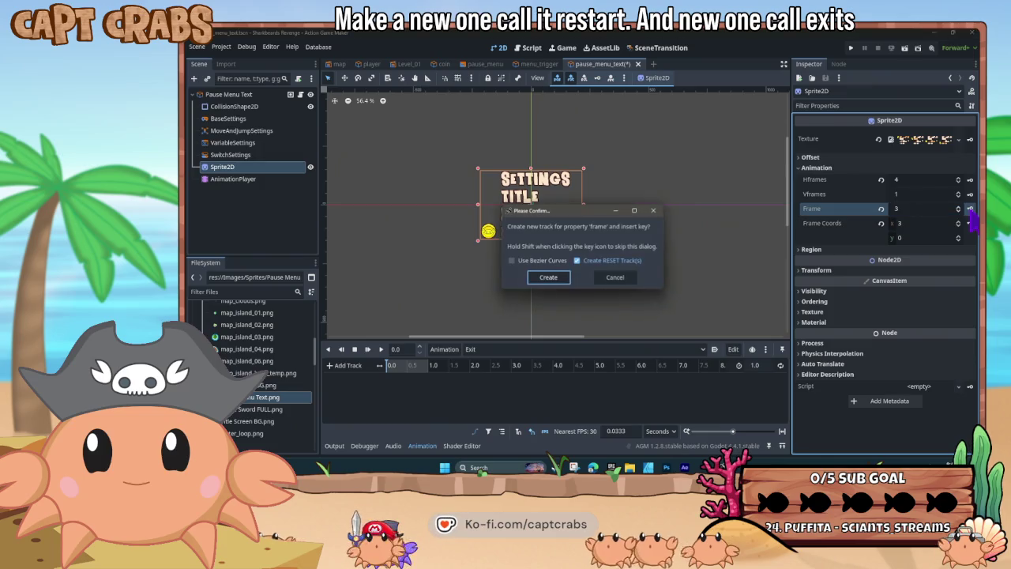
left_click(550, 280)
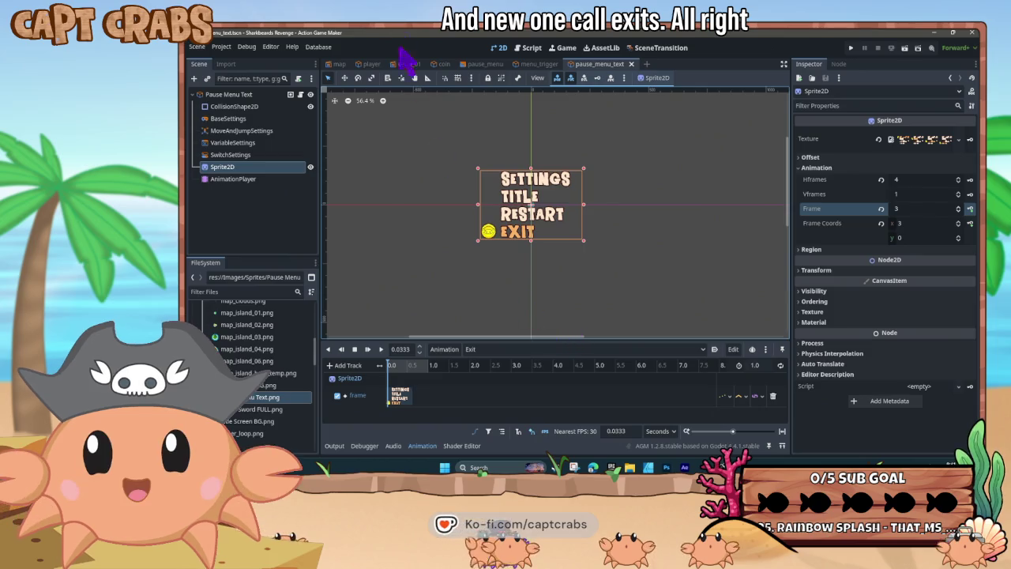
Assign AnimationPlayer as the Pause Menu Text object's animation player
left_click(532, 49)
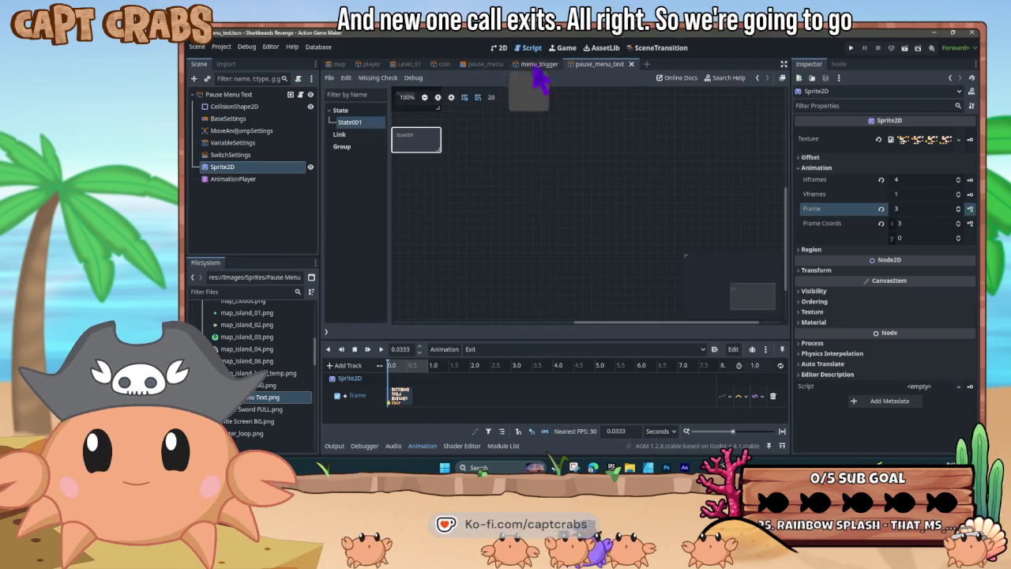
left_click(420, 139)
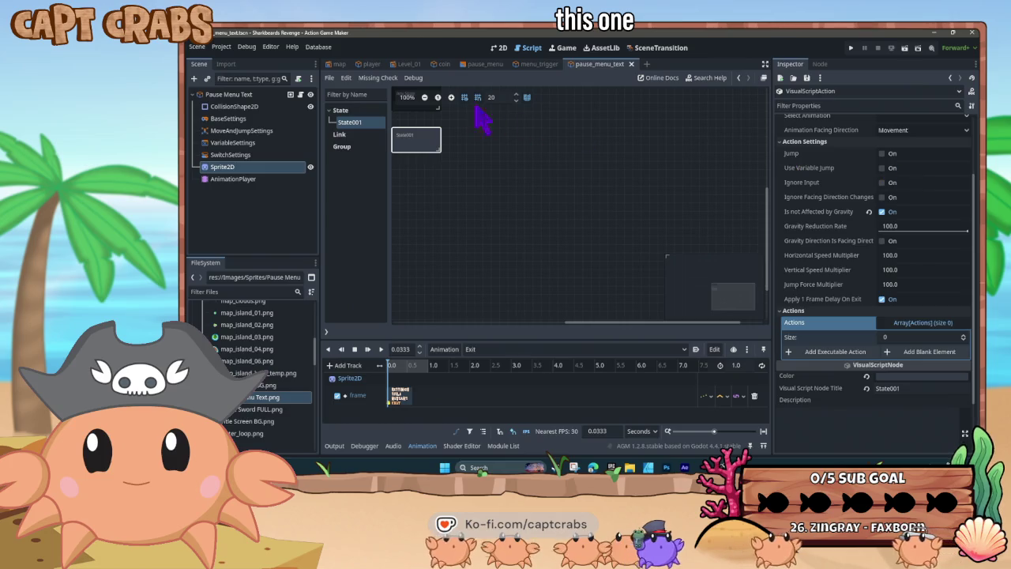
left_click(241, 96)
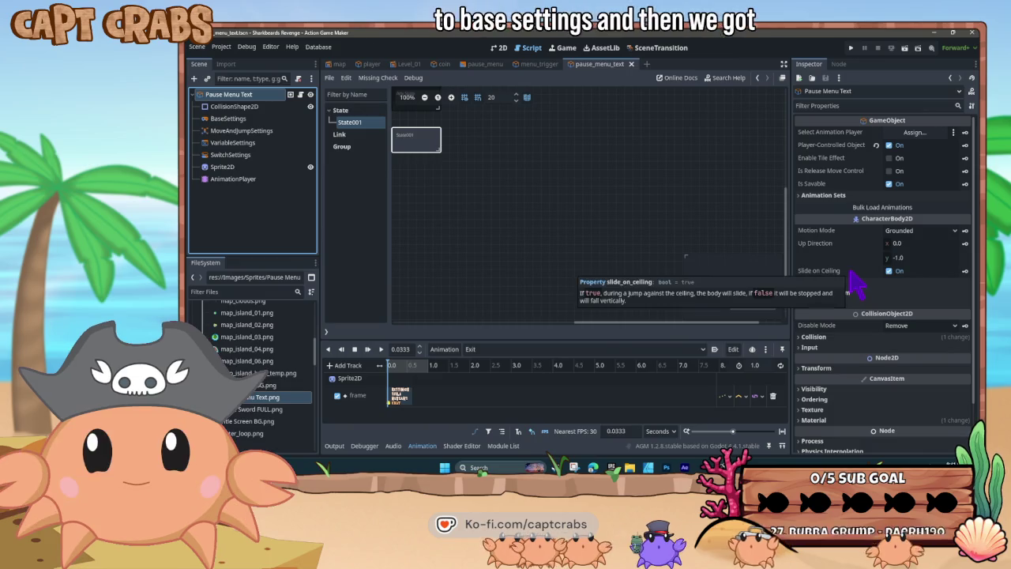
scroll(860, 284, "down", 2)
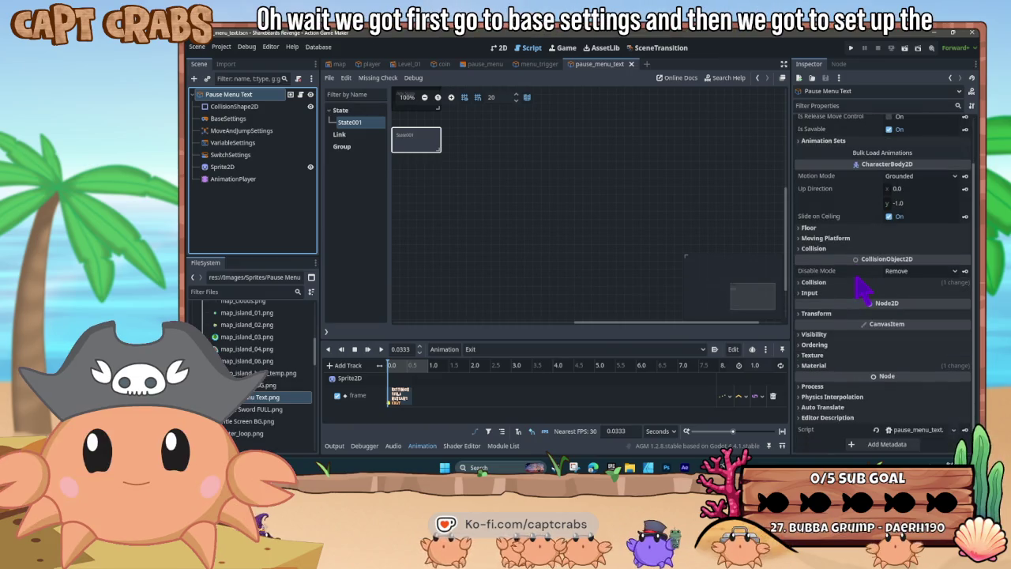
scroll(857, 277, "up", 2)
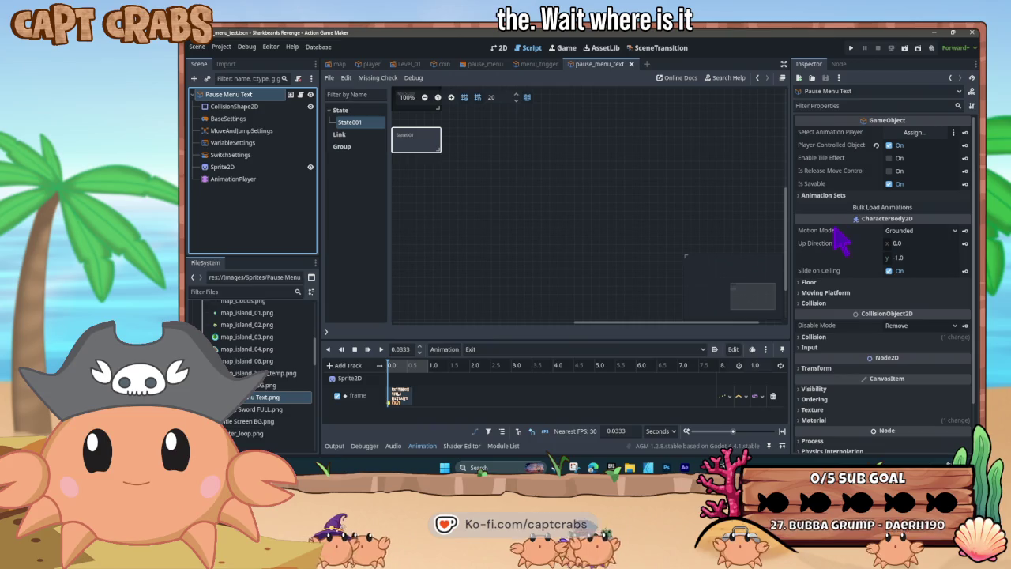
left_click(913, 132)
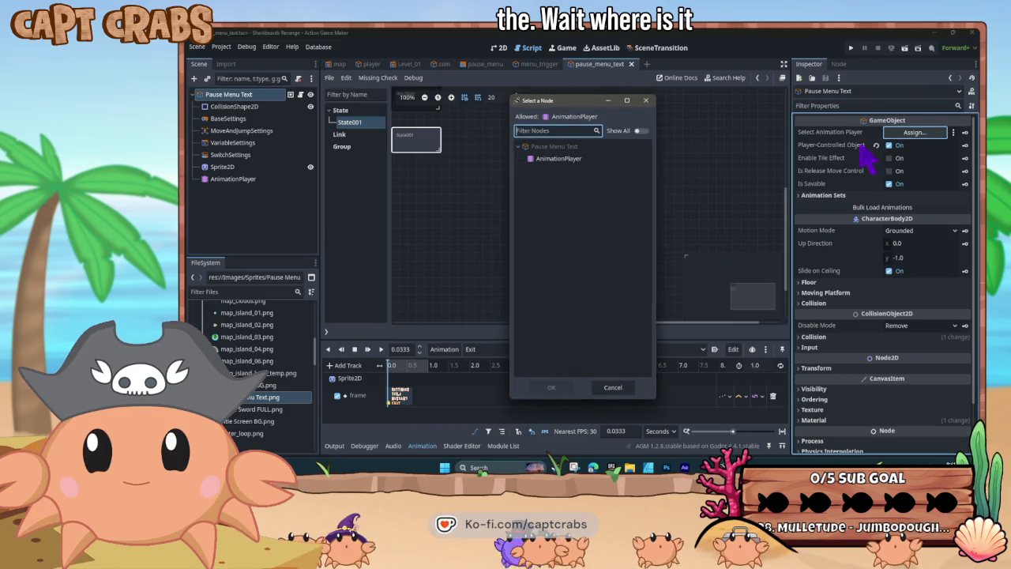
double_click(560, 158)
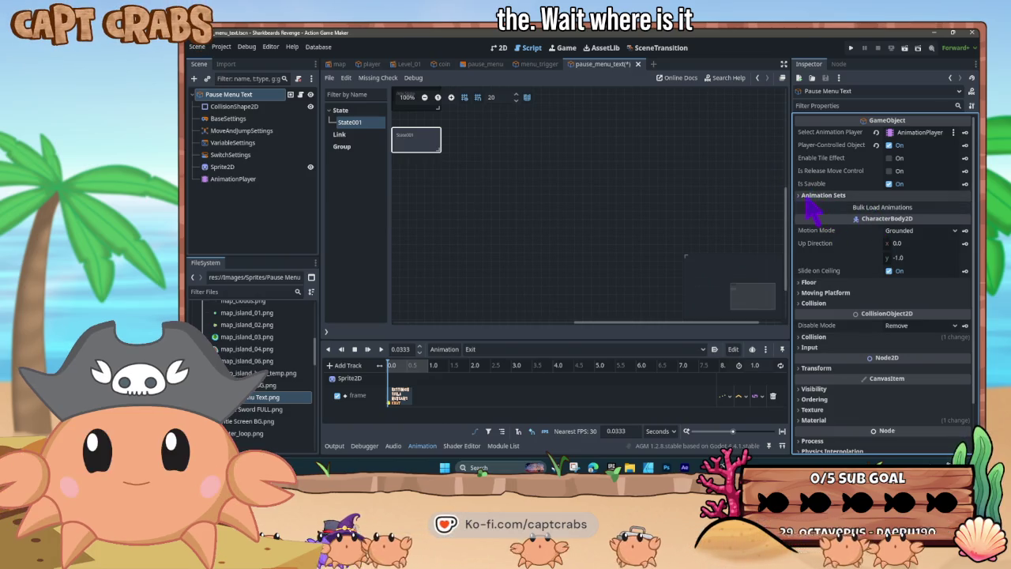
Check that the Exit, Restart, Settings and Title animation sets are listed, then save the scene
left_click(798, 196)
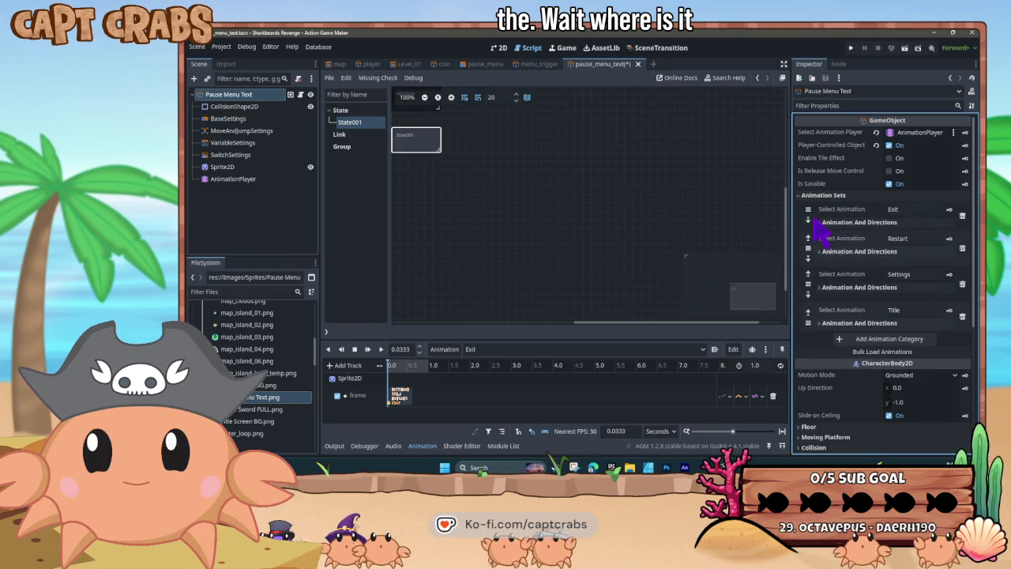
left_click(824, 288)
left_click(821, 288)
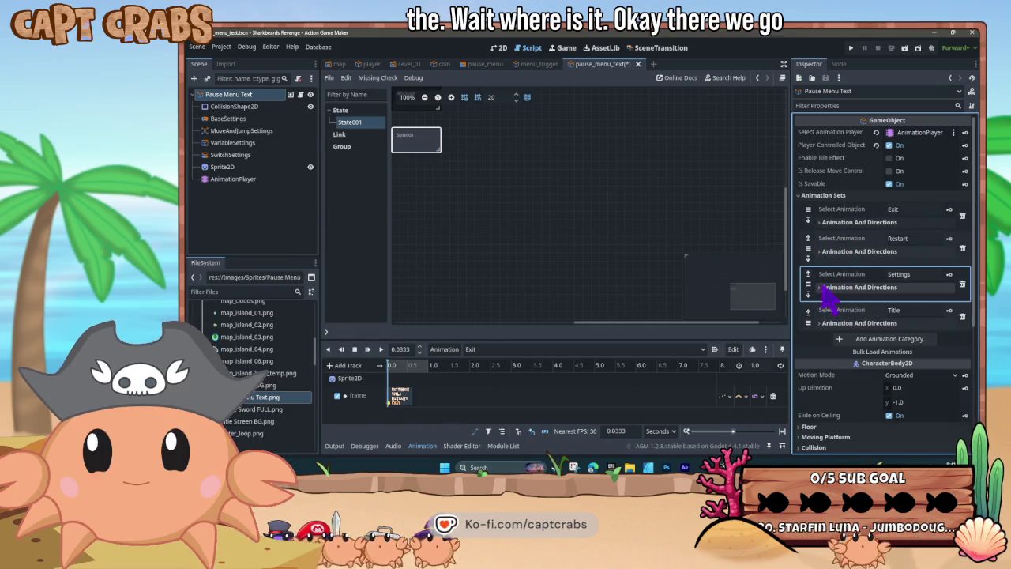
left_click(823, 251)
left_click(822, 252)
left_click(821, 224)
left_click(821, 223)
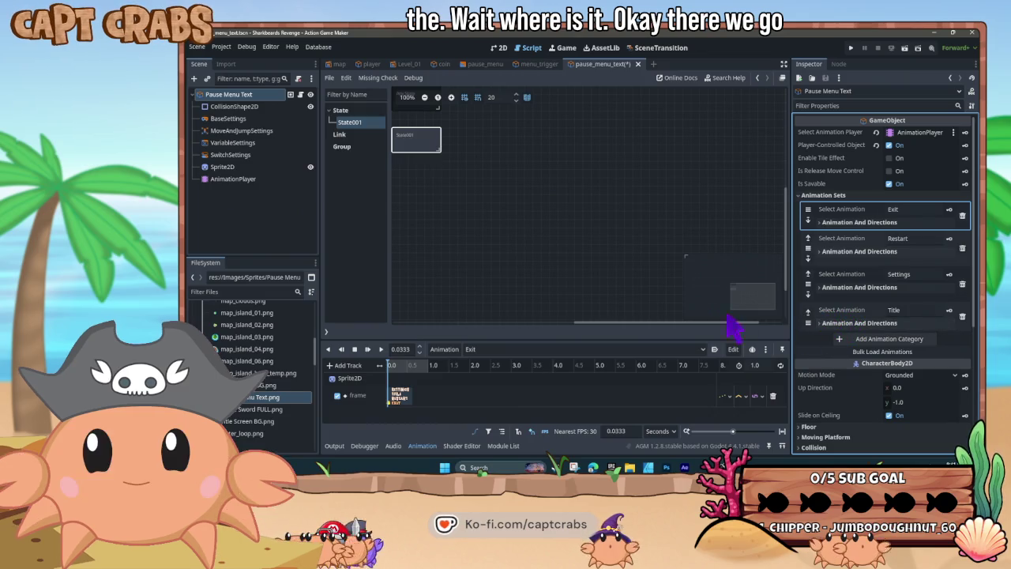
key("ctrl+s")
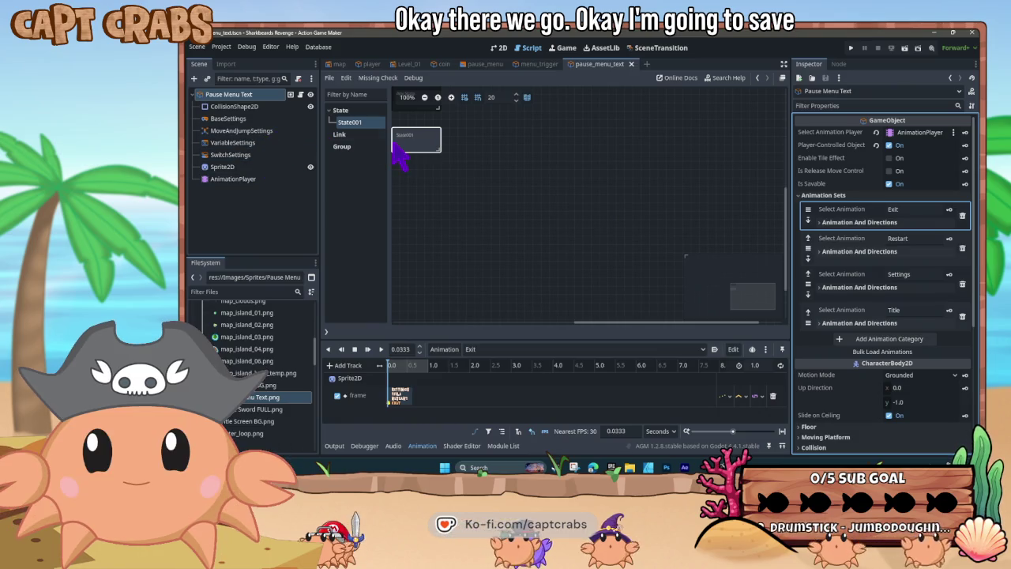
Make the State001 node play the Settings animation
left_click(422, 151)
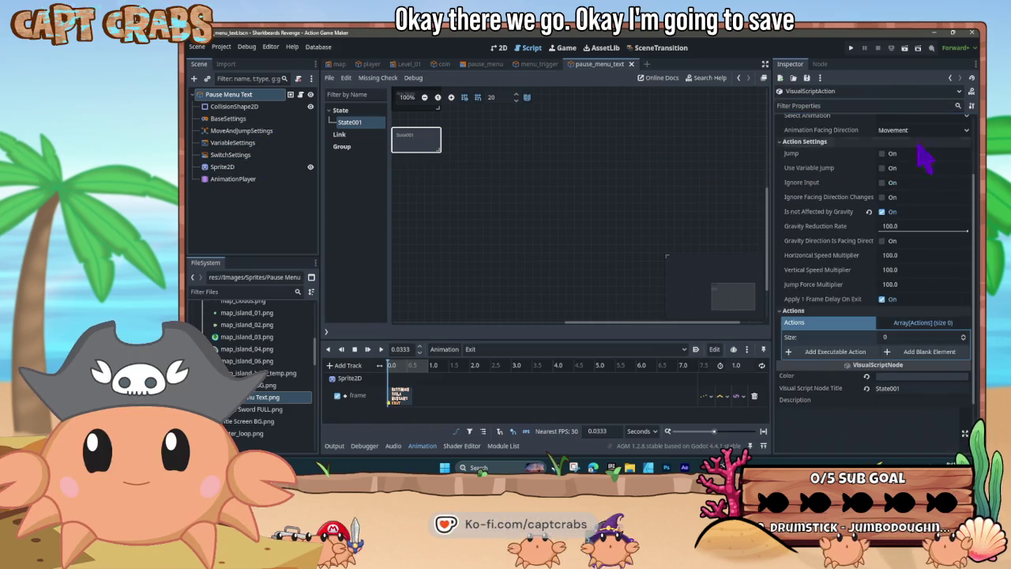
scroll(908, 181, "up", 2)
left_click(922, 199)
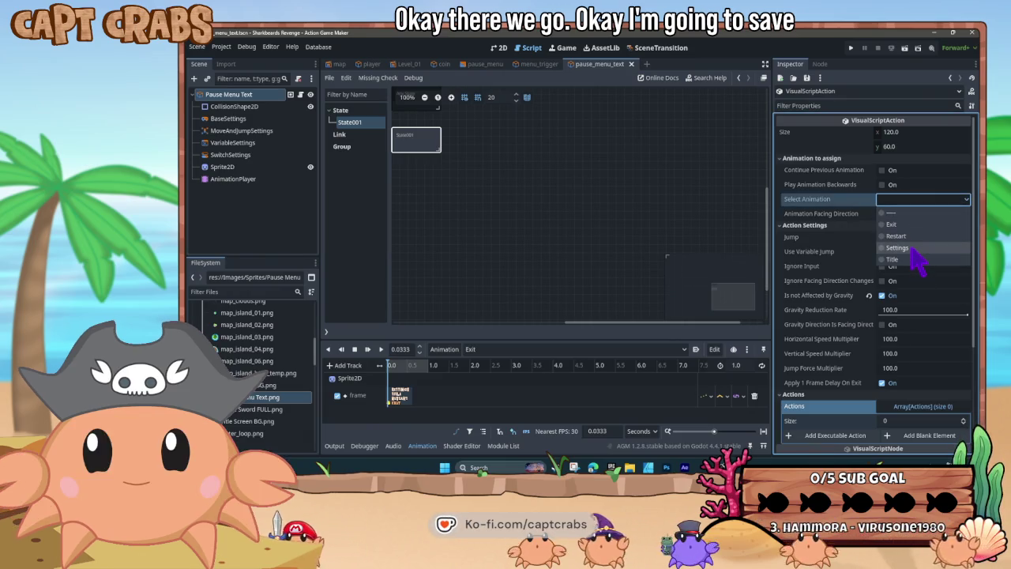
left_click(911, 247)
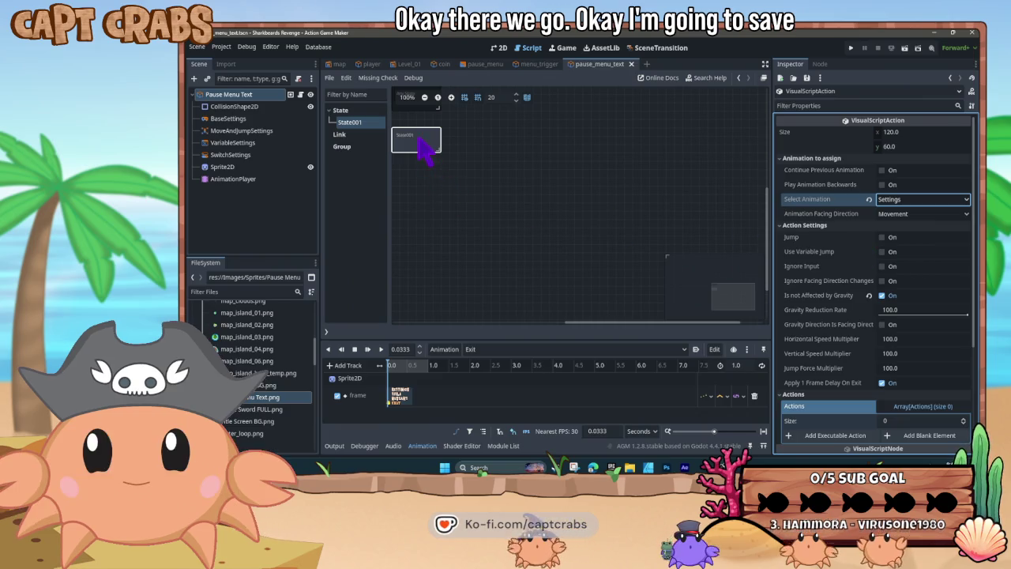
left_click(447, 150)
Retitle the node Settings and duplicate it
scroll(848, 339, "down", 2)
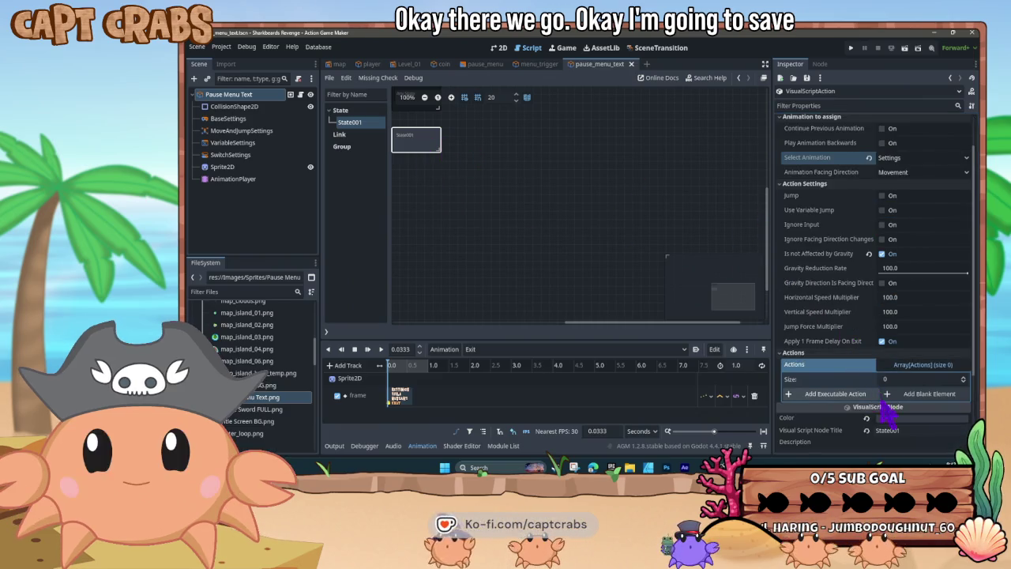
double_click(901, 427)
type("Se")
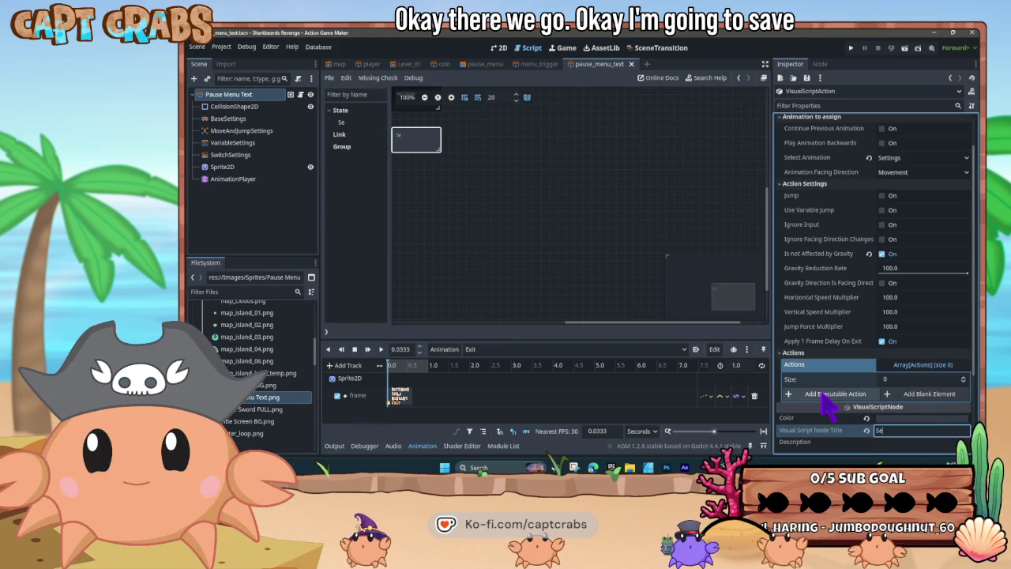
type("ttings")
key("Return")
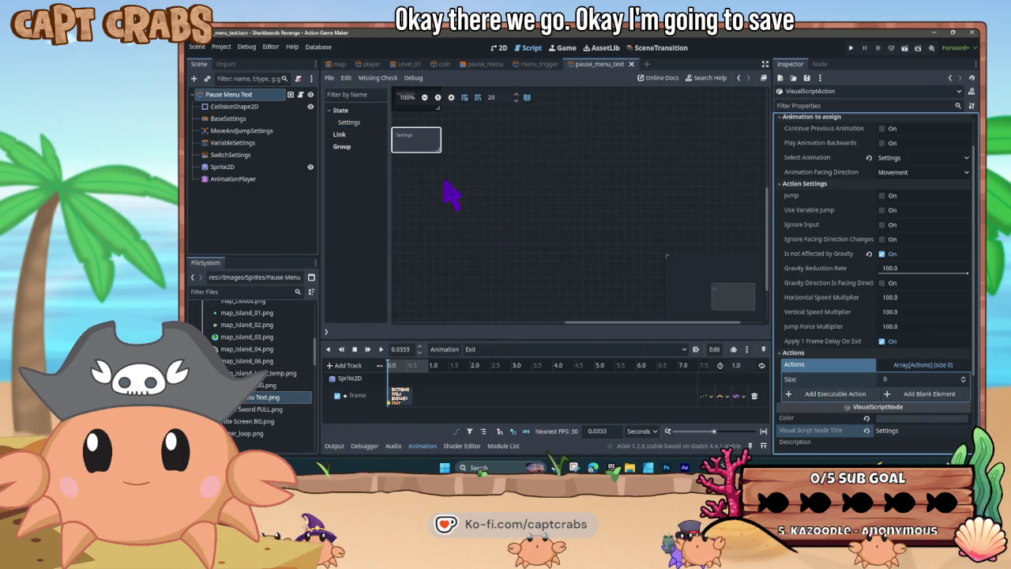
left_click(417, 150)
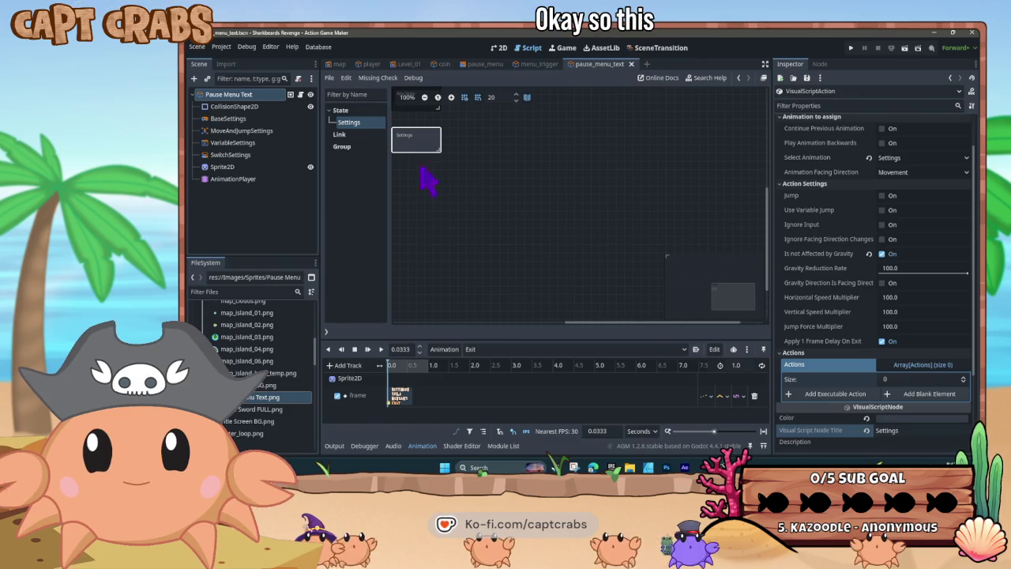
key("ctrl+d")
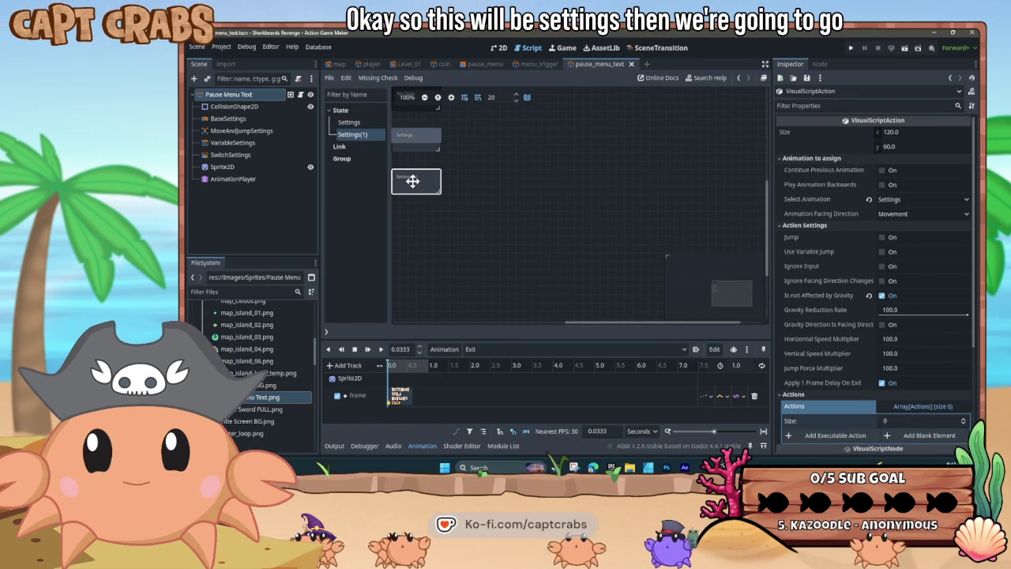
Rename the copied state Title and set it to play the Title animation
scroll(846, 377, "down", 4)
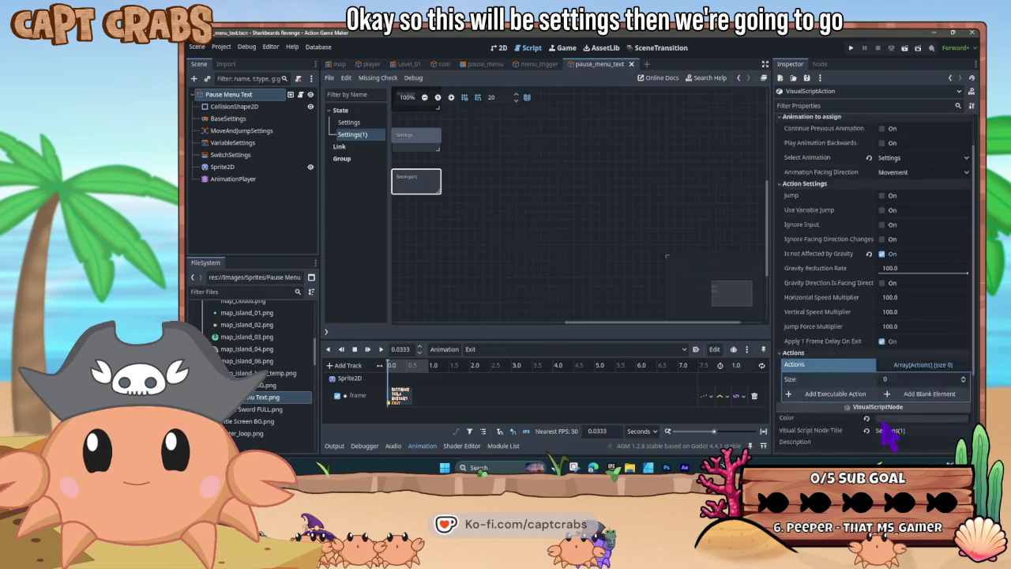
left_click(820, 327)
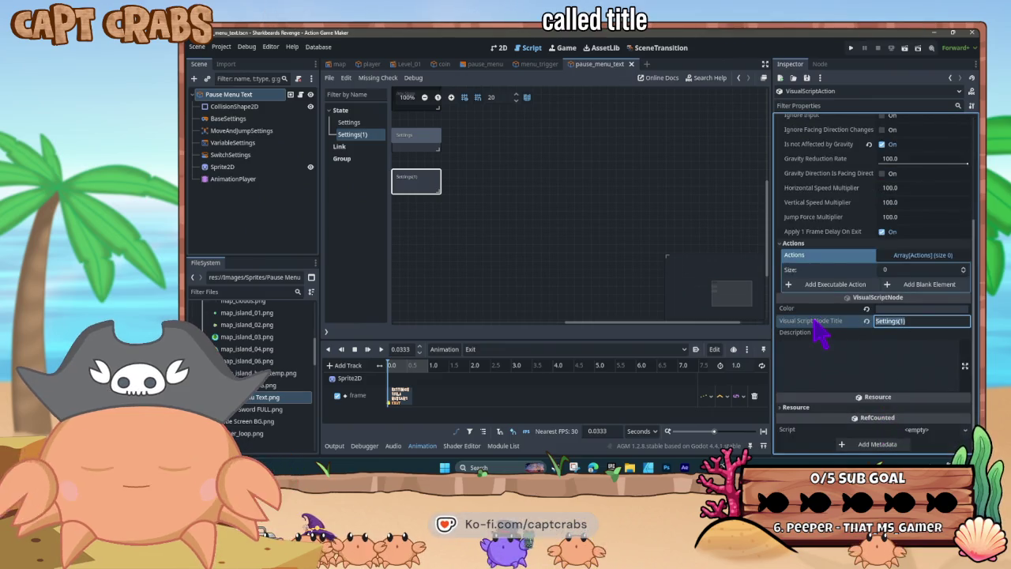
type("Title")
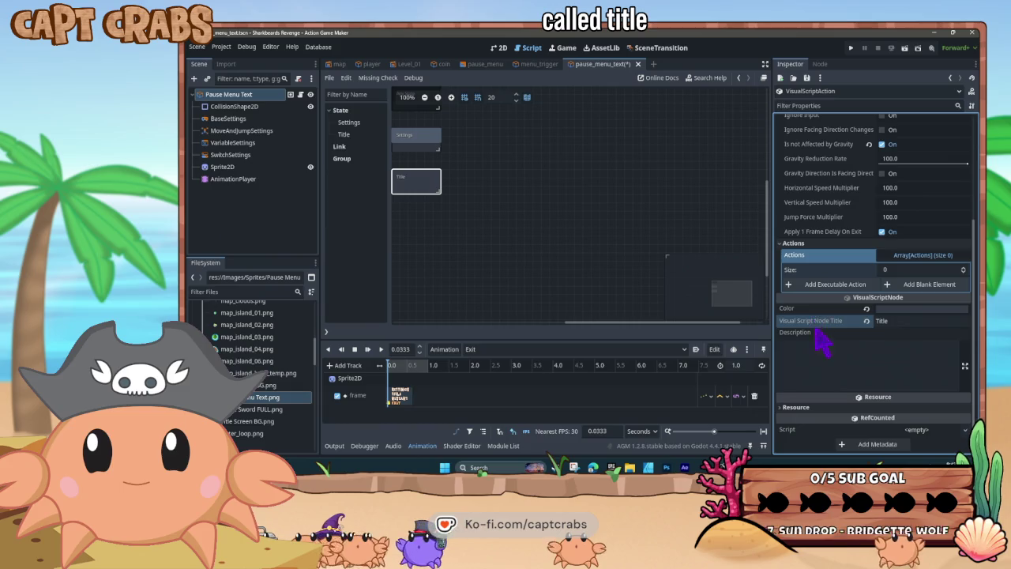
scroll(821, 340, "up", 5)
left_click(916, 200)
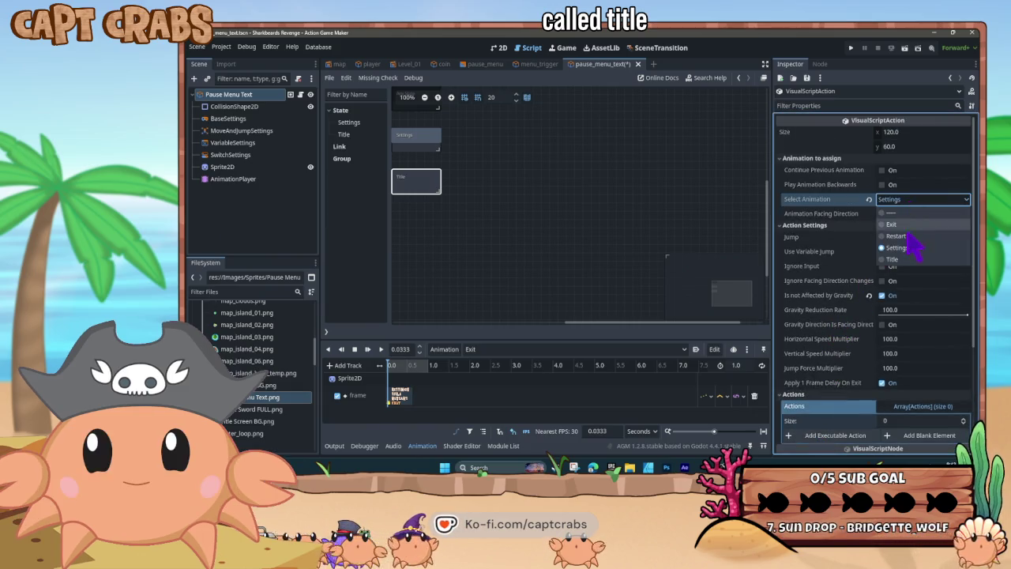
left_click(900, 260)
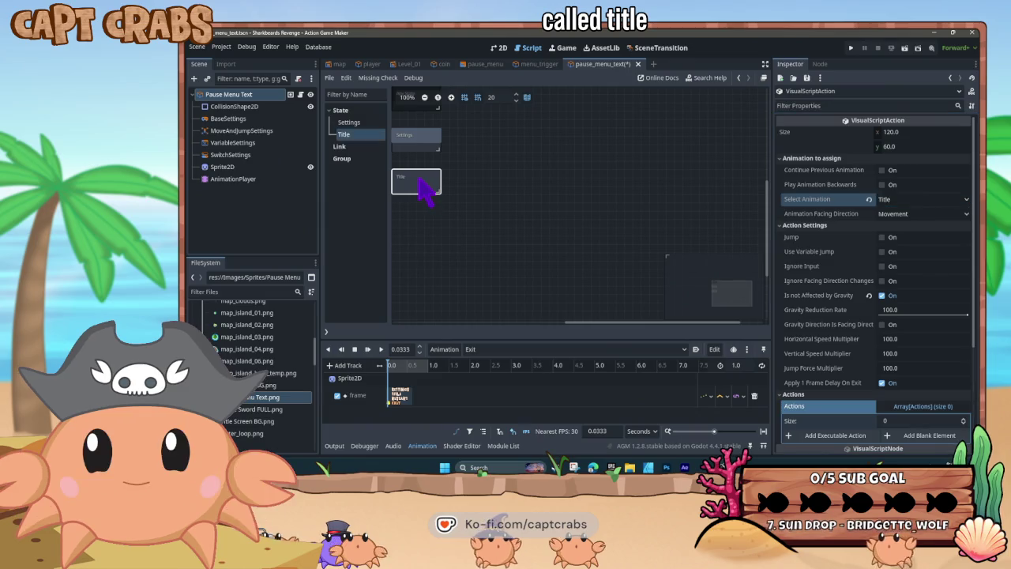
left_click_drag(428, 188, 539, 194)
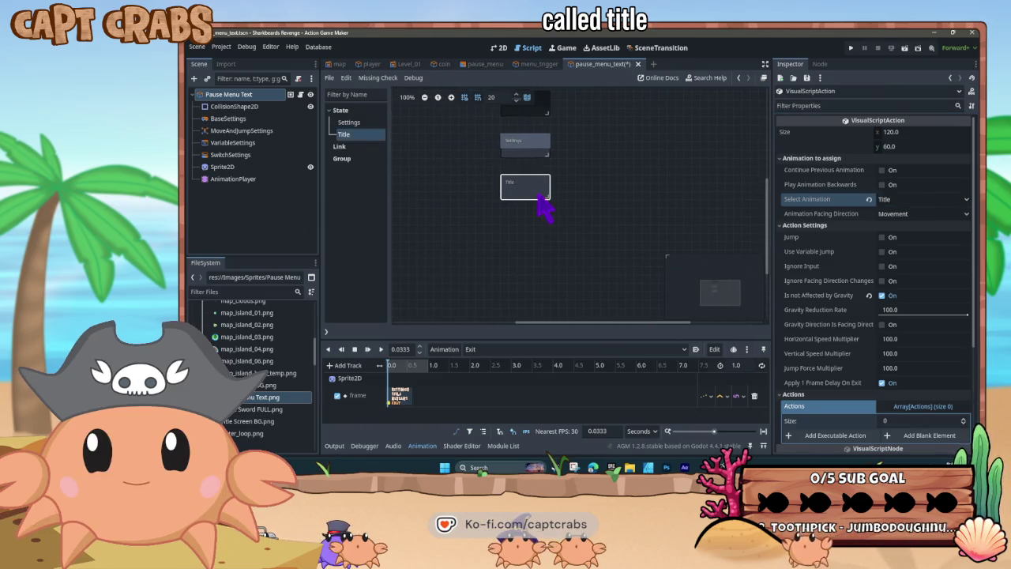
Duplicate Title into a Restart state below it that plays the Restart animation
key("ctrl+d")
left_click_drag(544, 244, 514, 221)
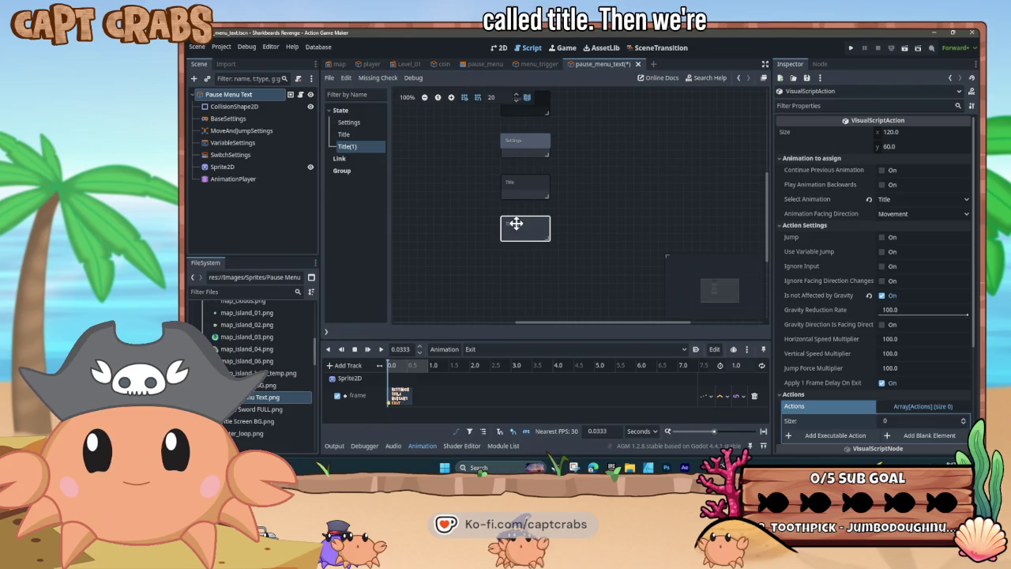
left_click(905, 200)
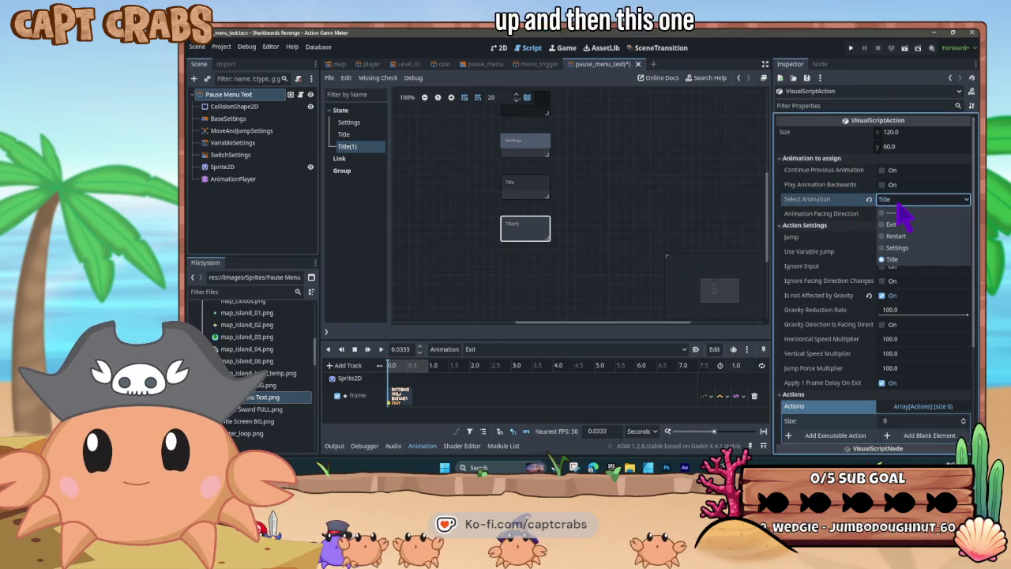
left_click(896, 235)
scroll(928, 351, "down", 1)
scroll(924, 347, "down", 3)
left_click(869, 323)
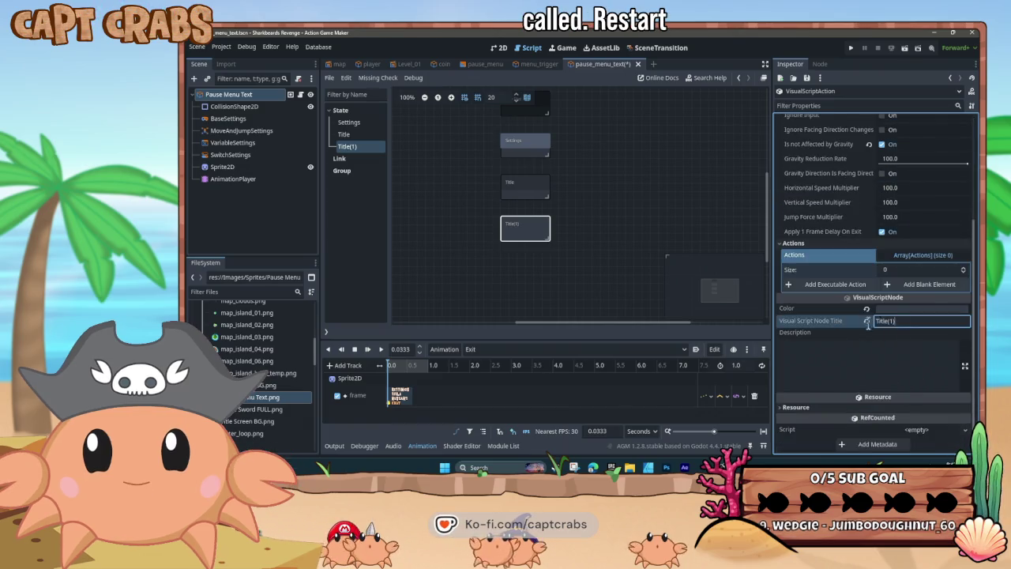
type("Restart")
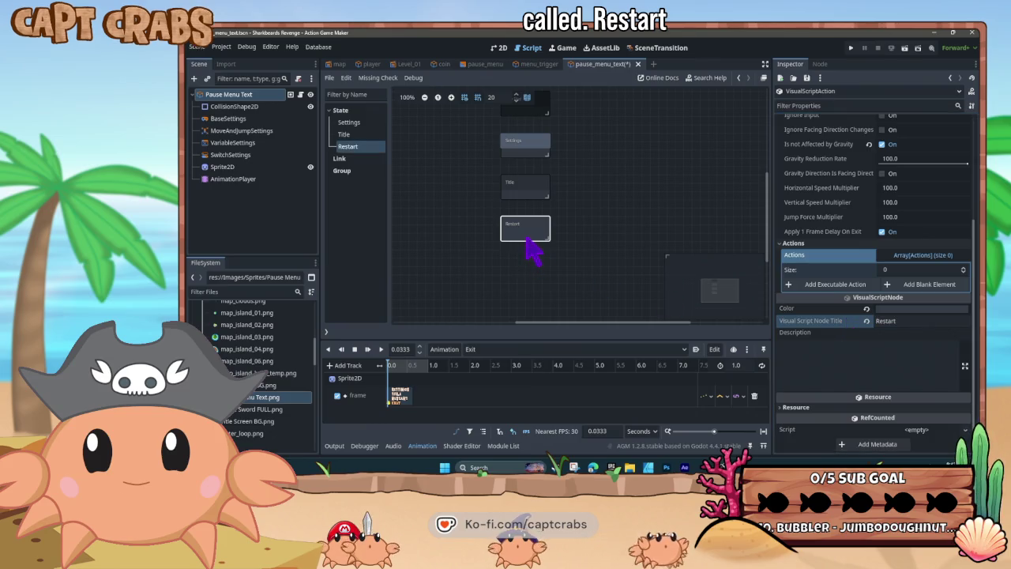
Duplicate Restart into an Exit state below it that plays the Exit animation
key("ctrl+d")
left_click_drag(532, 278, 517, 265)
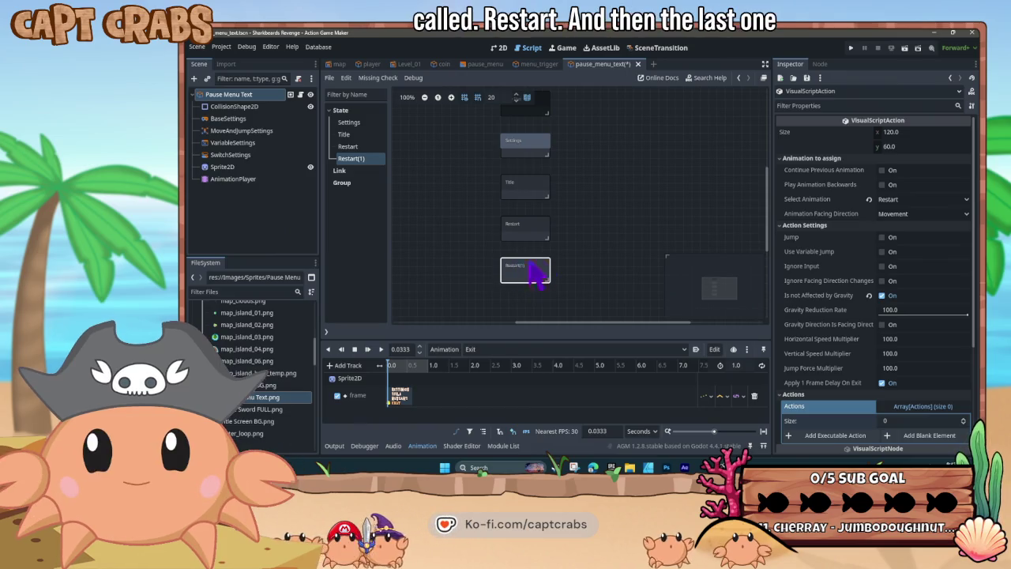
left_click(885, 199)
left_click(900, 236)
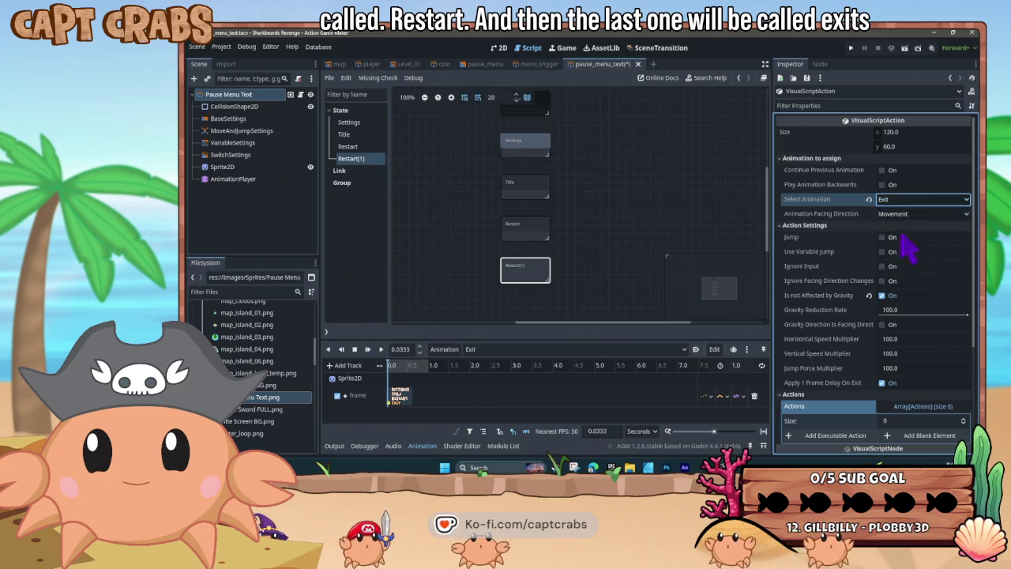
scroll(893, 300, "down", 4)
left_click(914, 321)
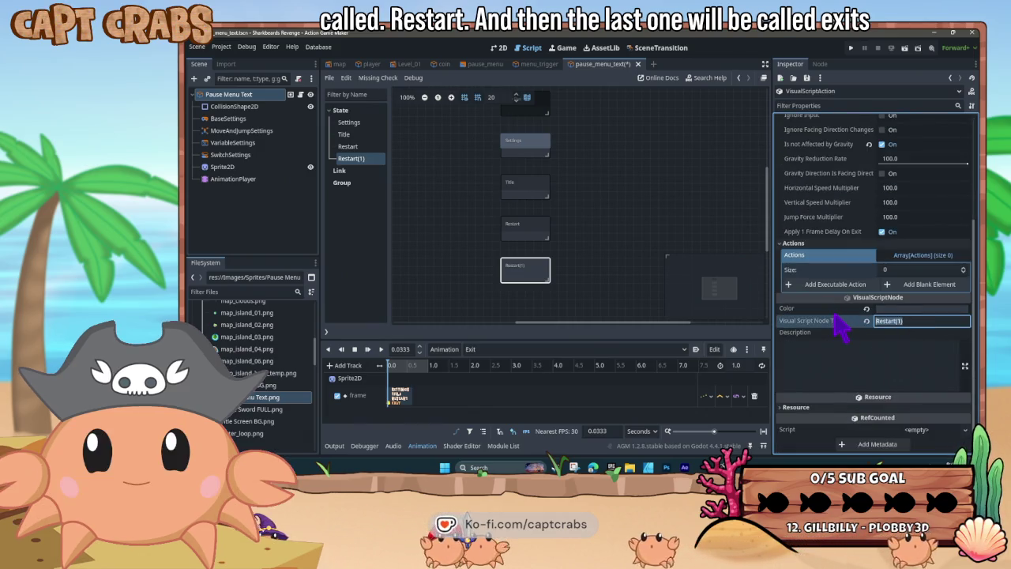
type("Exit")
key("Return")
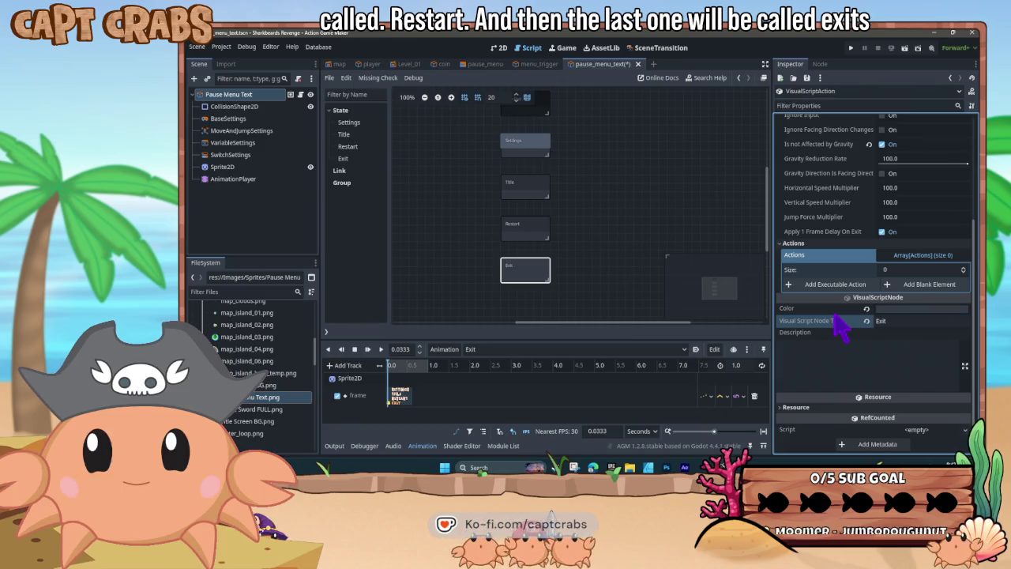
left_click_drag(487, 163, 501, 189)
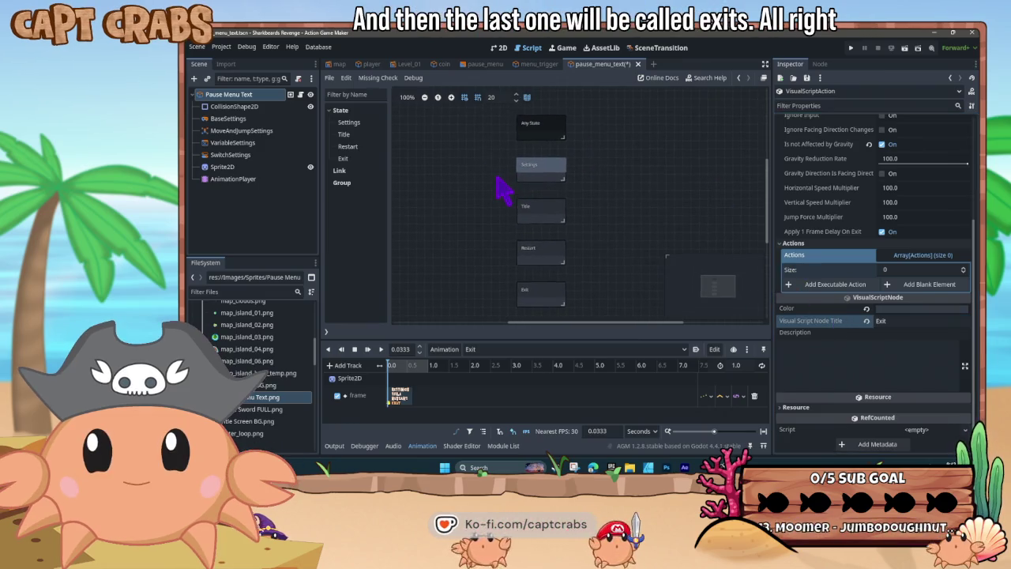
Make Settings the initial state and link it to the Title state
left_click(542, 176)
right_click(543, 175)
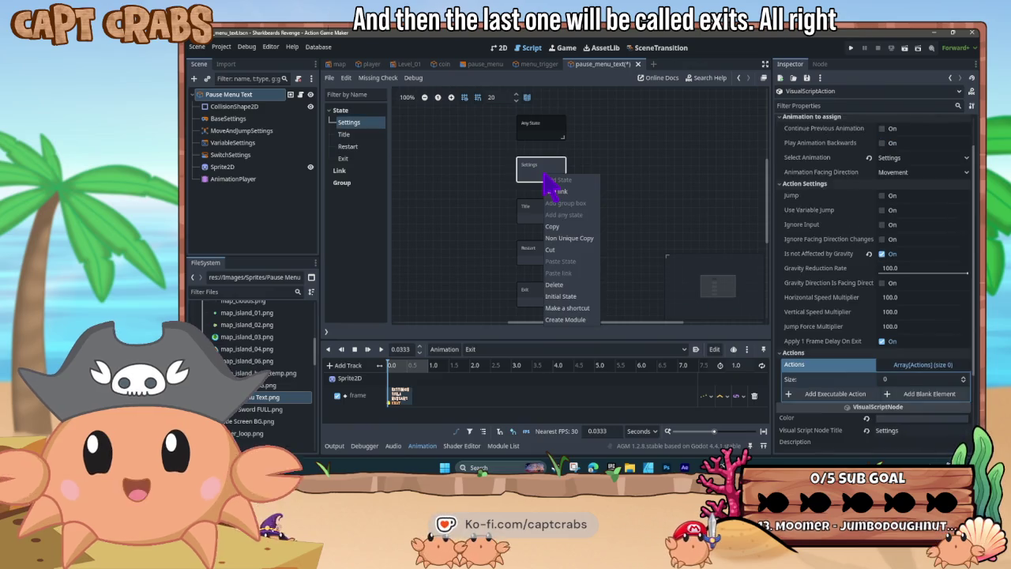
left_click(577, 298)
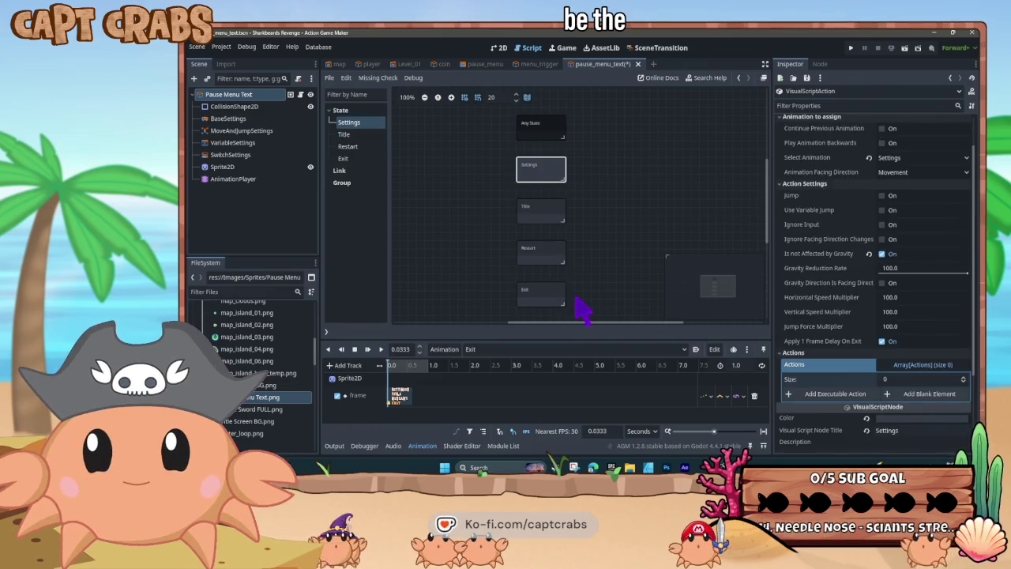
right_click(528, 176)
left_click(542, 193)
left_click(538, 210)
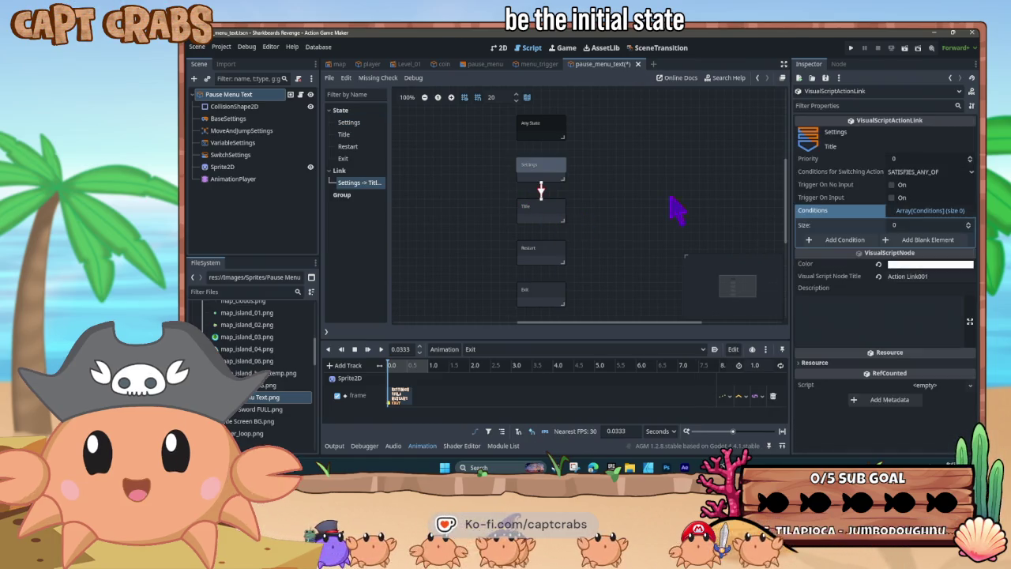
Set the link to trigger on input with a new condition: key down, Moment Pressed
left_click(893, 197)
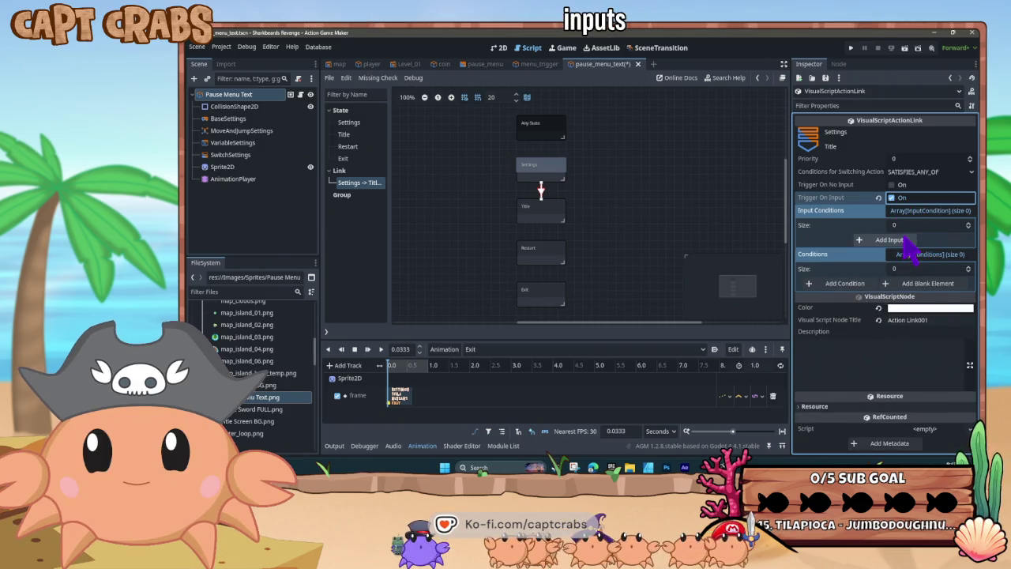
left_click(905, 242)
left_click(908, 241)
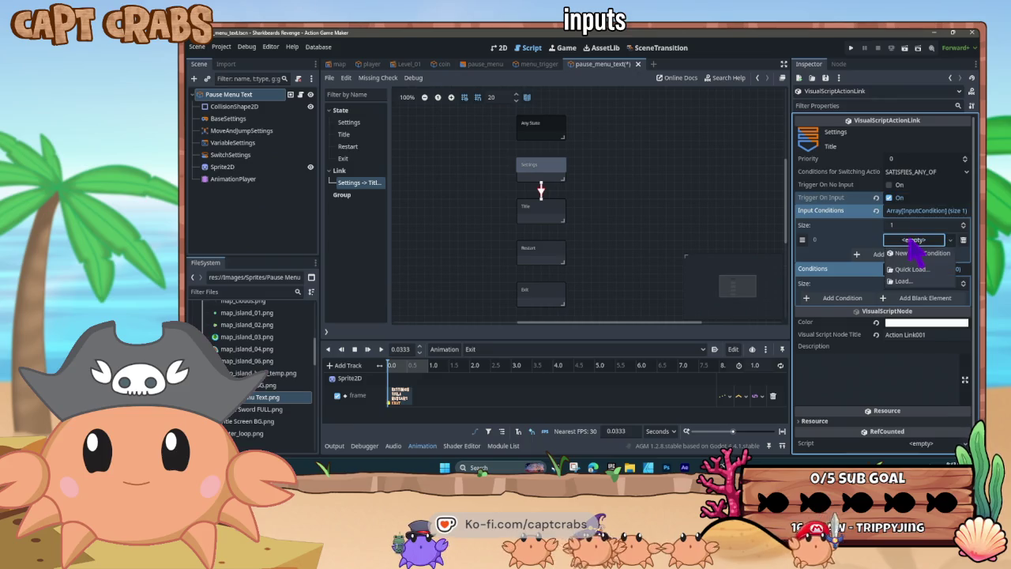
left_click(918, 253)
left_click(908, 241)
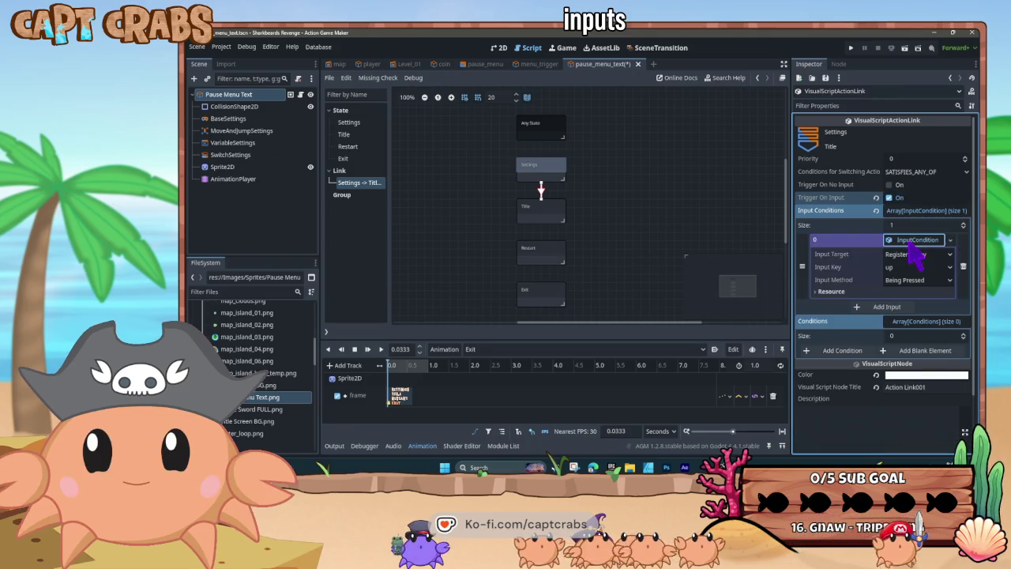
left_click(916, 267)
left_click(900, 292)
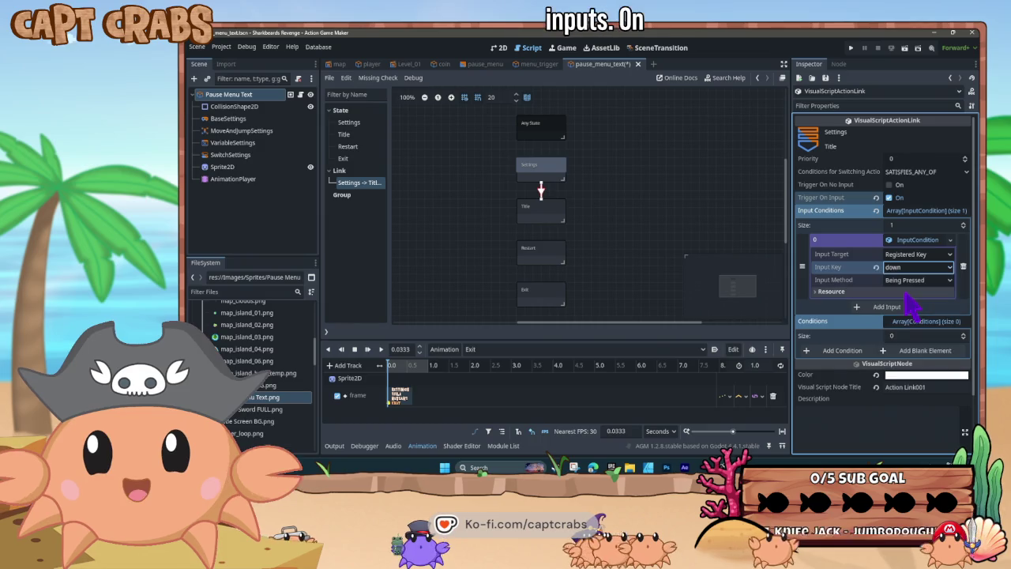
left_click(916, 279)
left_click(913, 307)
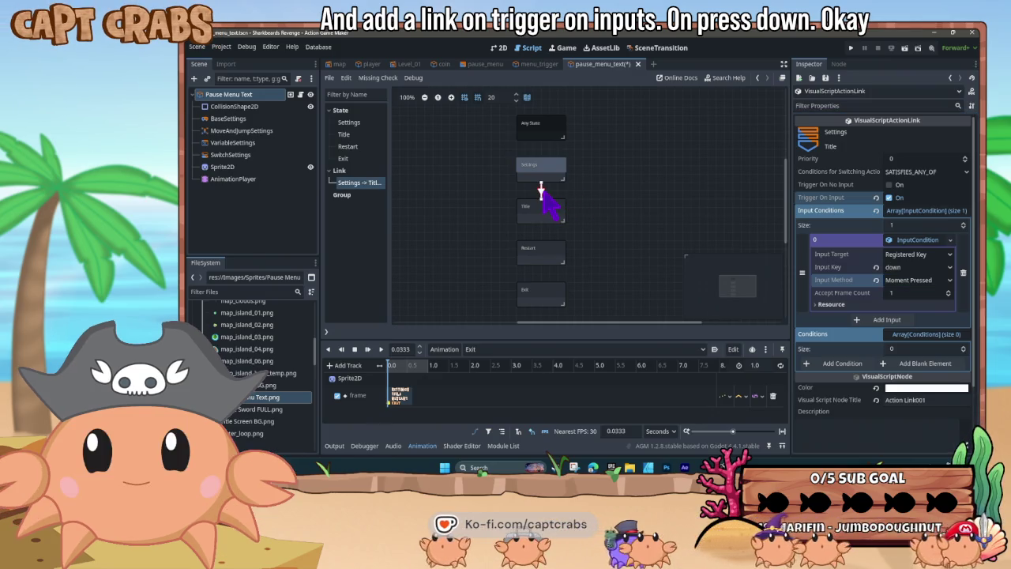
right_click(540, 219)
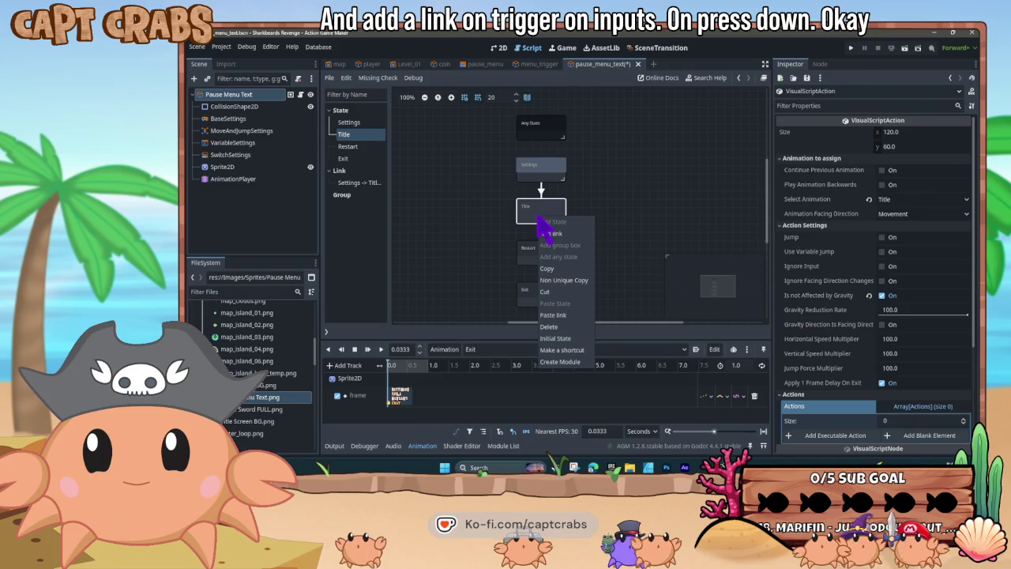
Paste the down-press link from Title to Restart and from Restart to Exit
left_click(573, 314)
left_click(545, 264)
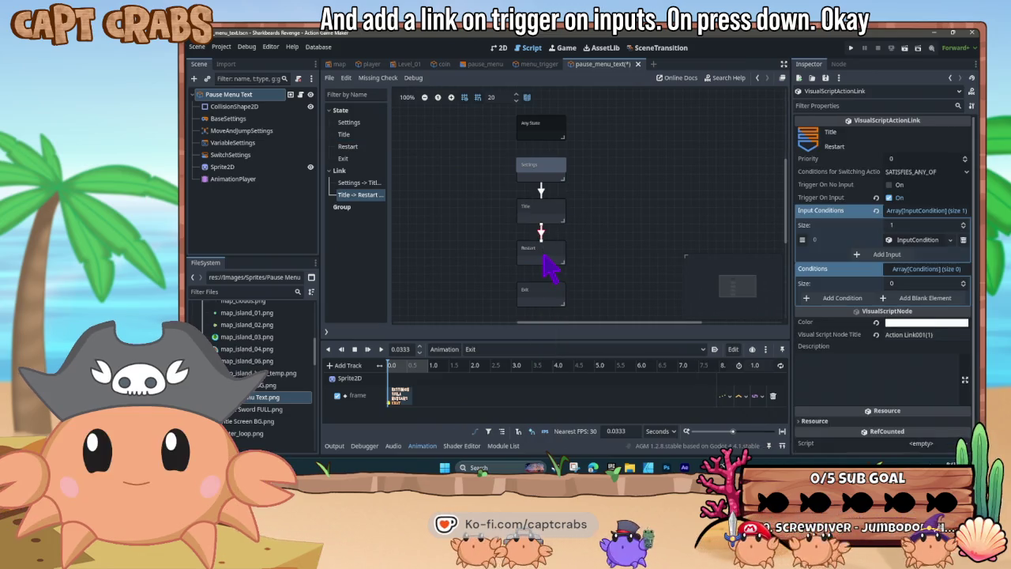
right_click(540, 261)
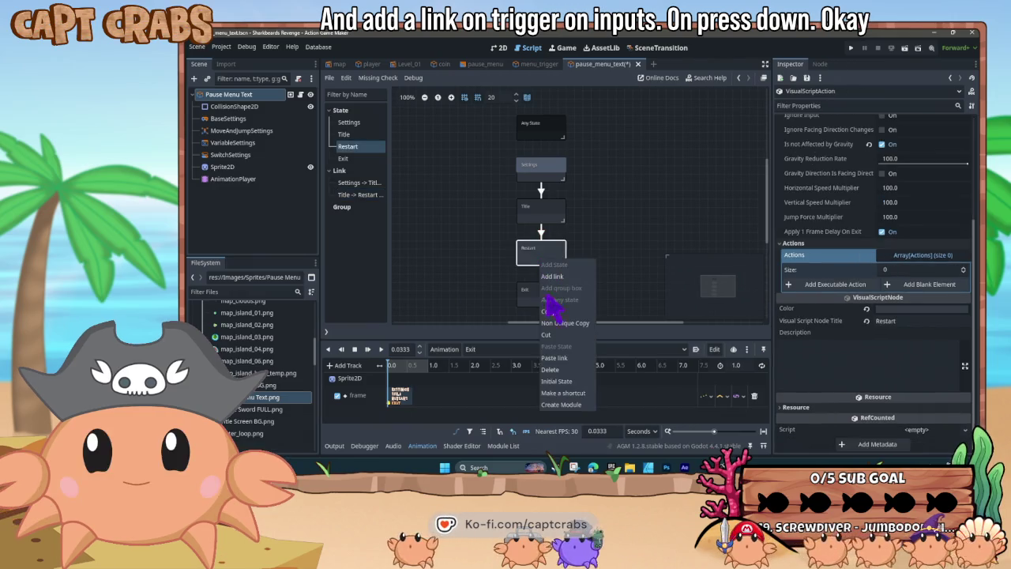
left_click(570, 357)
left_click(546, 309)
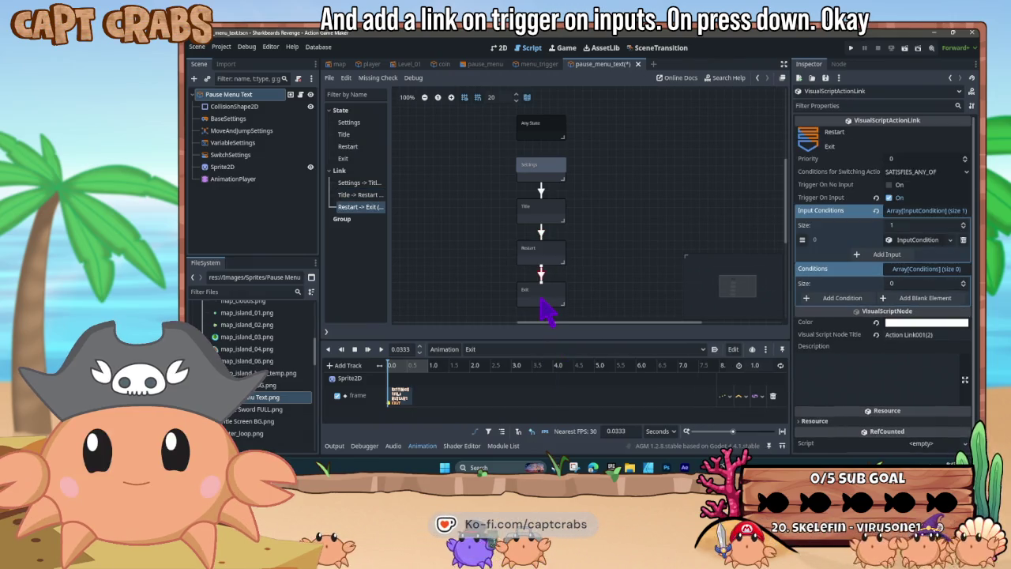
left_click(556, 299)
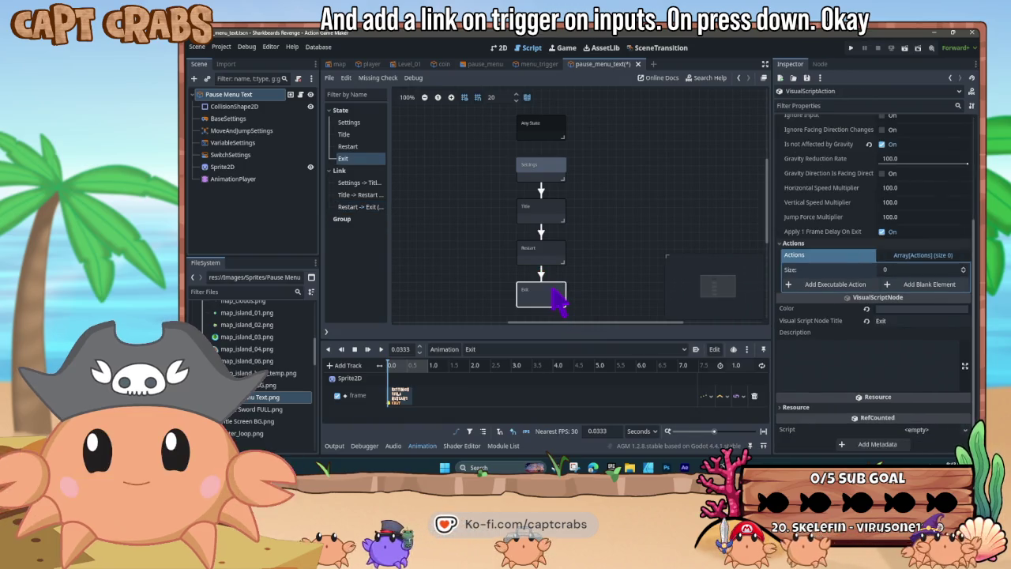
right_click(555, 286)
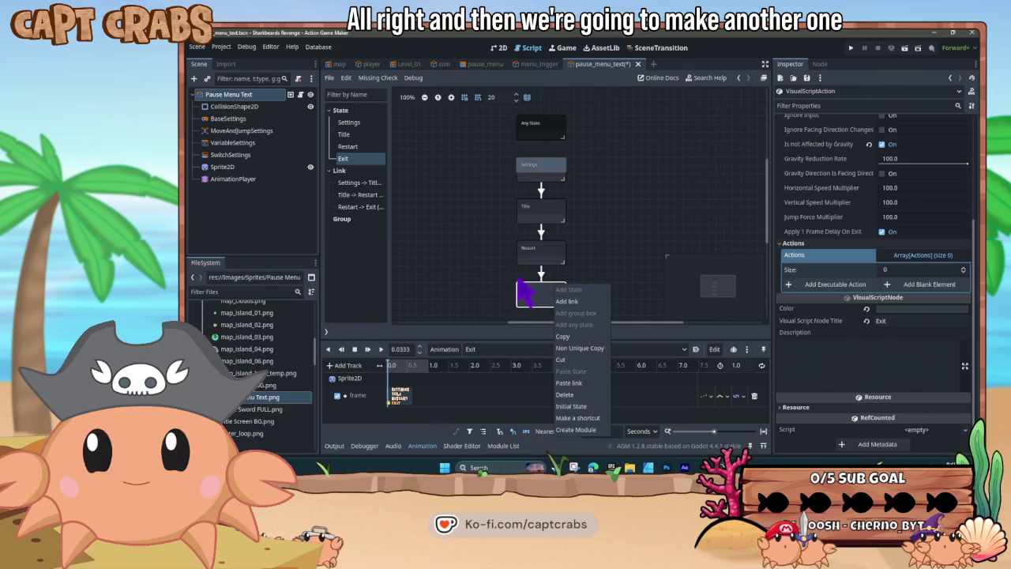
left_click(495, 263)
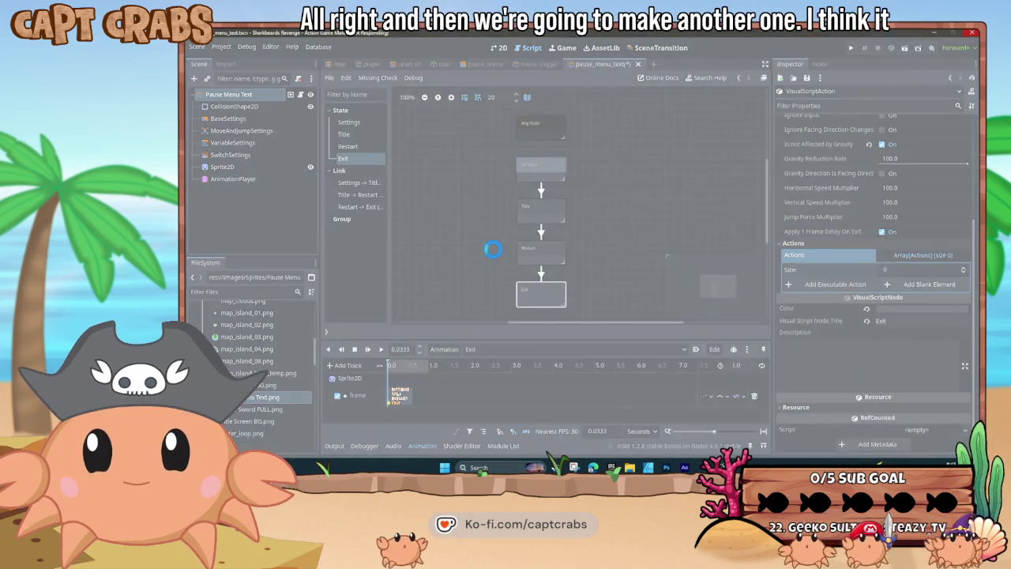